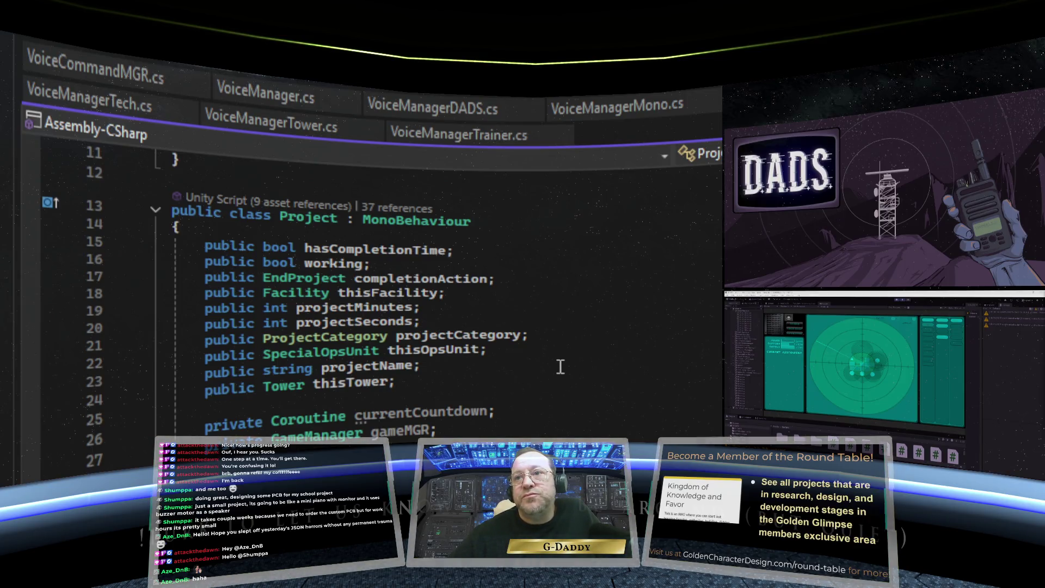
Step: Review AbandonProject and AdvanceProject in Project.cs, then move to the next open script with Ctrl+Tab
{"action": "scroll", "coordinate": [560, 365], "scroll_direction": "down", "scroll_amount": 3}
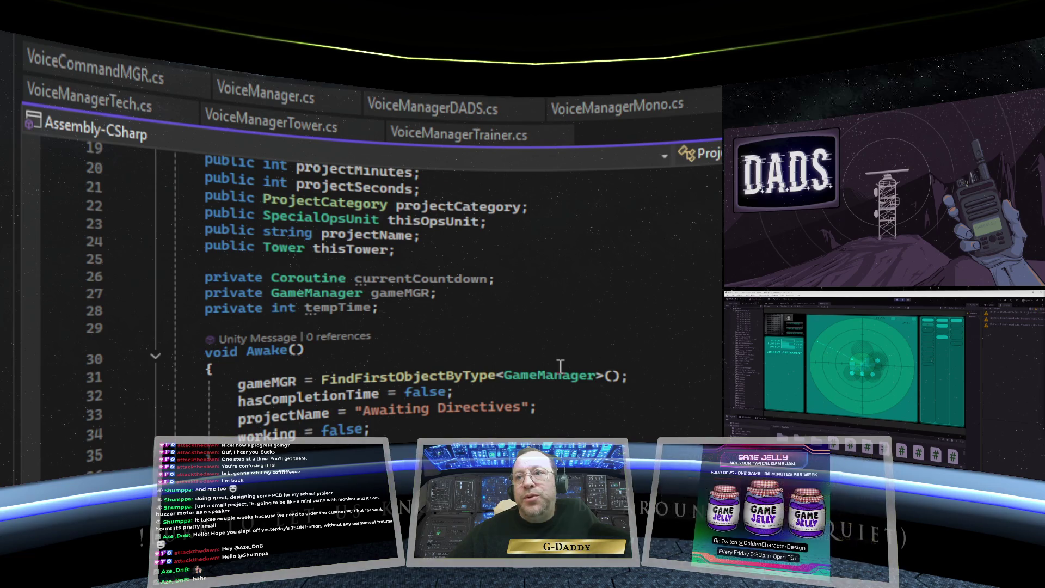
{"action": "scroll", "coordinate": [560, 366], "scroll_direction": "down", "scroll_amount": 8}
{"action": "scroll", "coordinate": [560, 367], "scroll_direction": "down", "scroll_amount": 9}
{"action": "scroll", "coordinate": [560, 368], "scroll_direction": "down", "scroll_amount": 3}
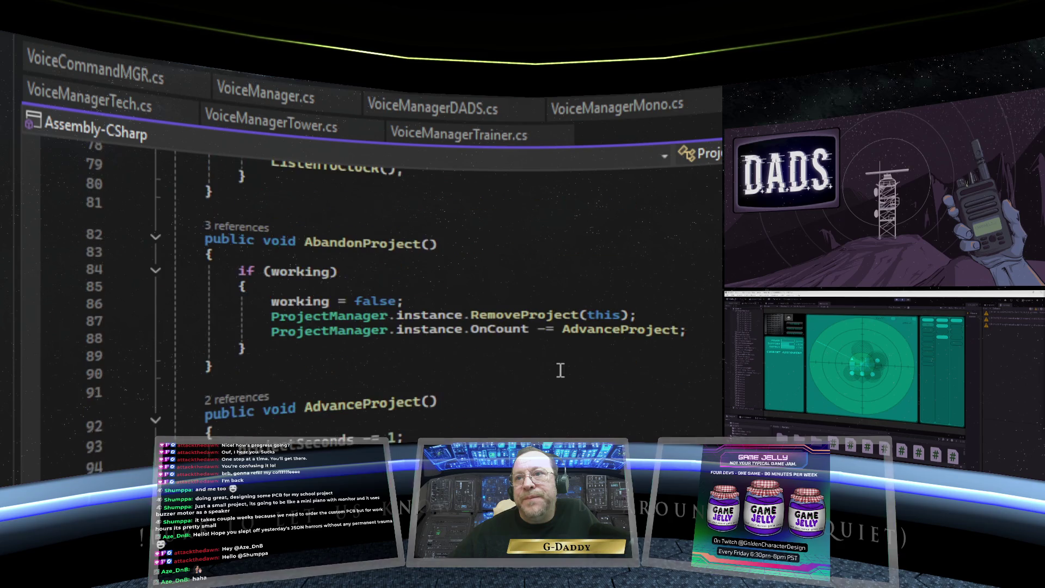
{"action": "scroll", "coordinate": [560, 370], "scroll_direction": "down", "scroll_amount": 1}
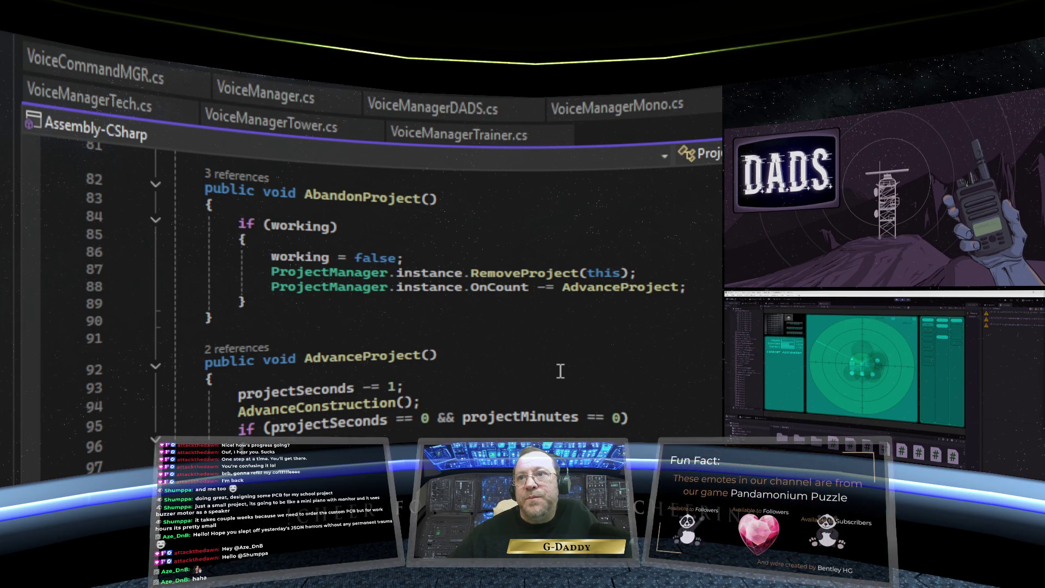
{"action": "scroll", "coordinate": [561, 372], "scroll_direction": "down", "scroll_amount": 1}
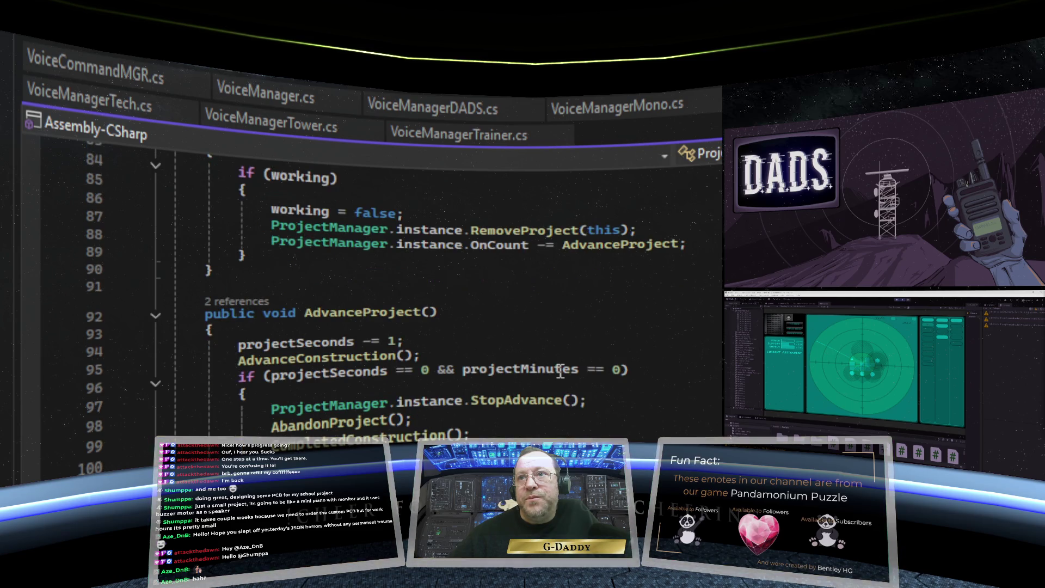
{"action": "scroll", "coordinate": [561, 371], "scroll_direction": "up", "scroll_amount": 20}
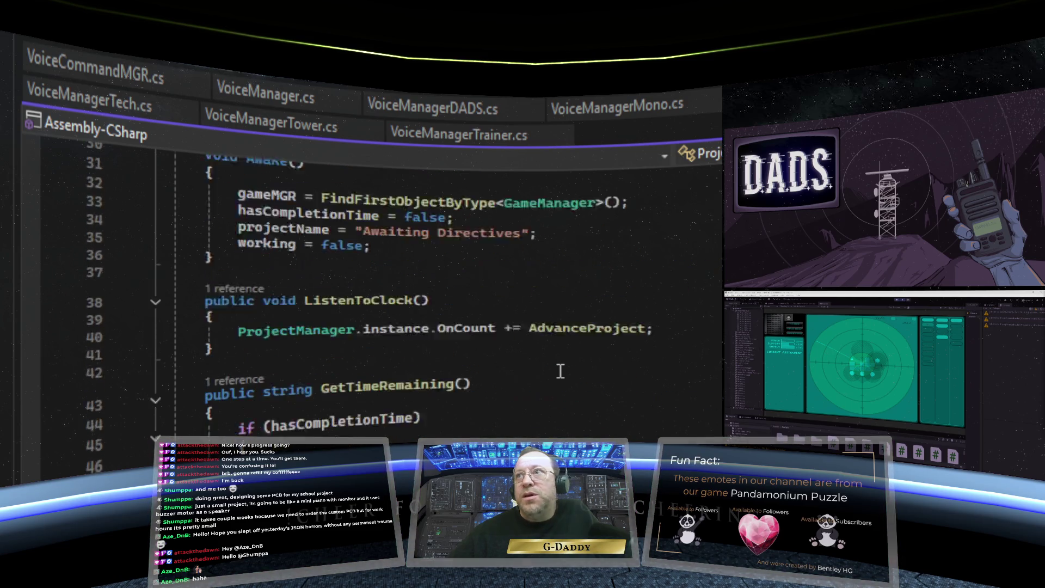
{"action": "key", "text": "ctrl+Tab"}
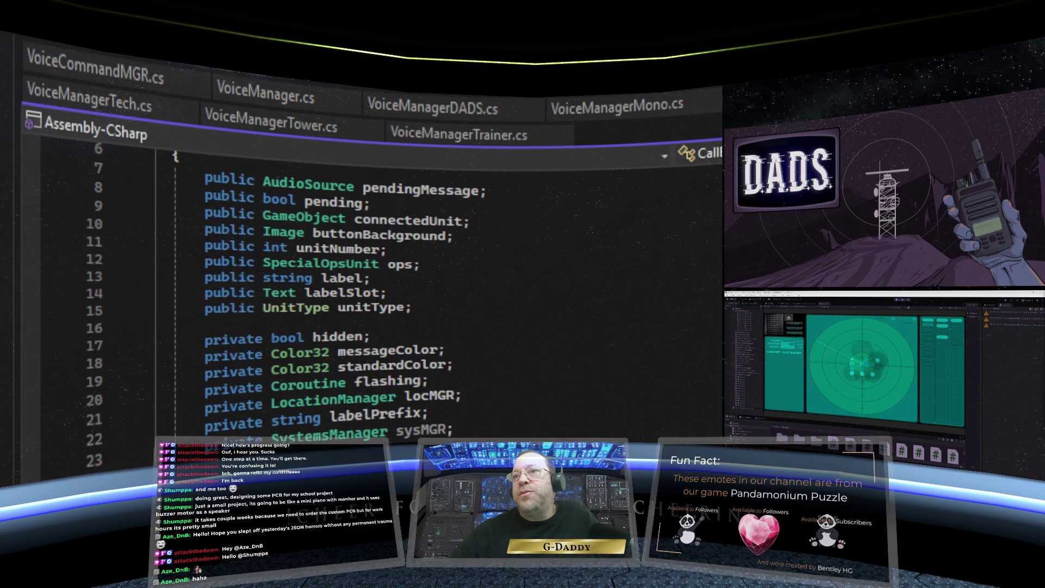
{"action": "scroll", "coordinate": [561, 371], "scroll_direction": "down", "scroll_amount": 10}
{"action": "scroll", "coordinate": [561, 371], "scroll_direction": "up", "scroll_amount": 12}
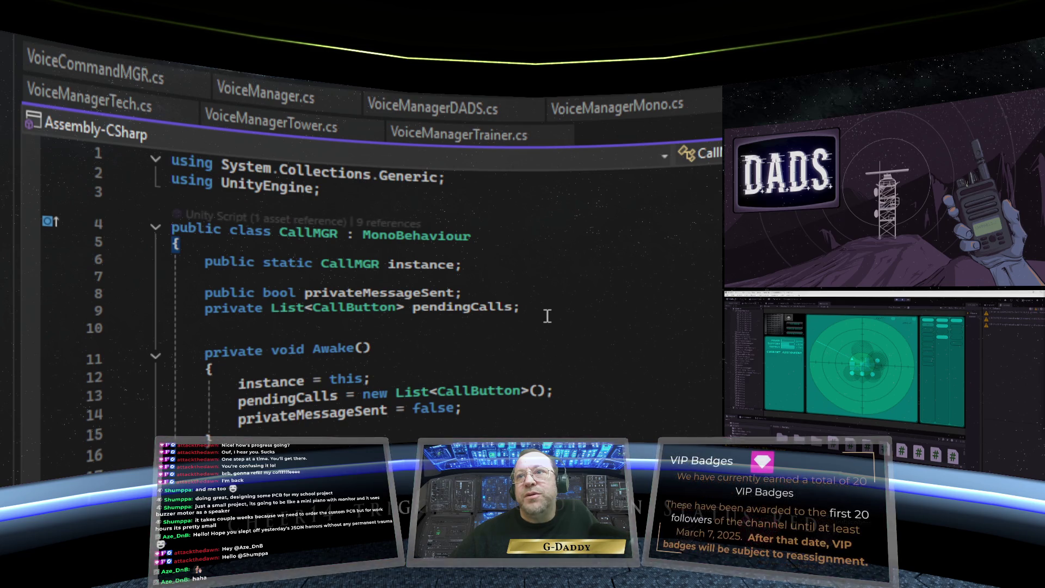
{"action": "scroll", "coordinate": [547, 325], "scroll_direction": "down", "scroll_amount": 6}
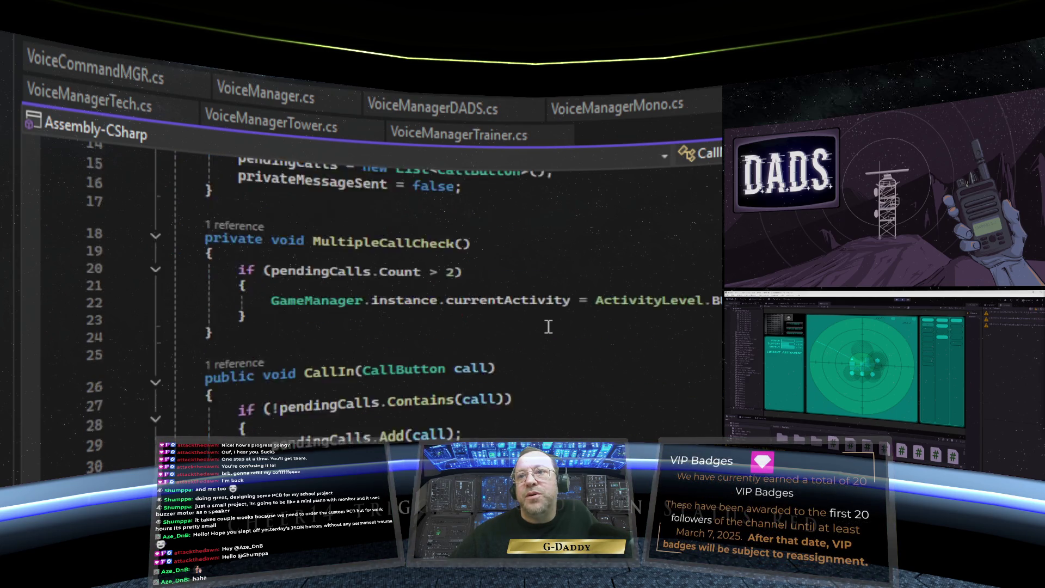
{"action": "scroll", "coordinate": [548, 327], "scroll_direction": "down", "scroll_amount": 3}
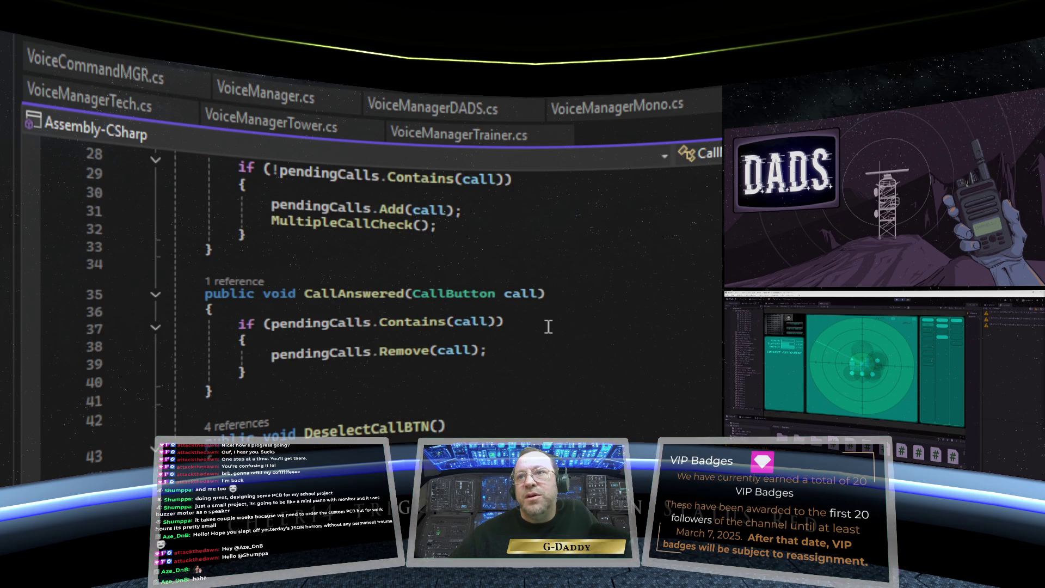
{"action": "scroll", "coordinate": [548, 327], "scroll_direction": "down", "scroll_amount": 4}
{"action": "scroll", "coordinate": [548, 326], "scroll_direction": "up", "scroll_amount": 13}
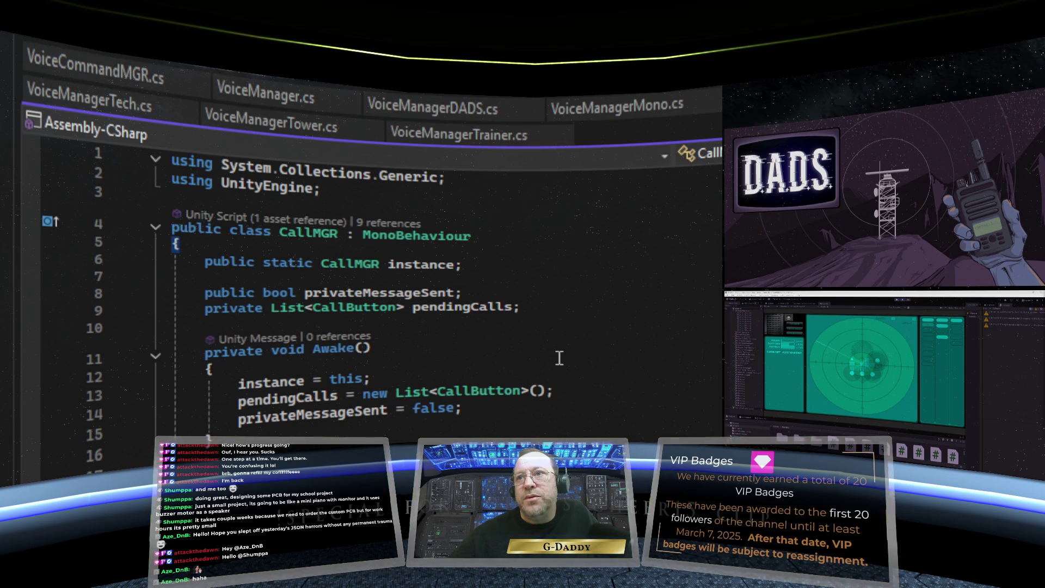
{"action": "scroll", "coordinate": [552, 401], "scroll_direction": "down", "scroll_amount": 1}
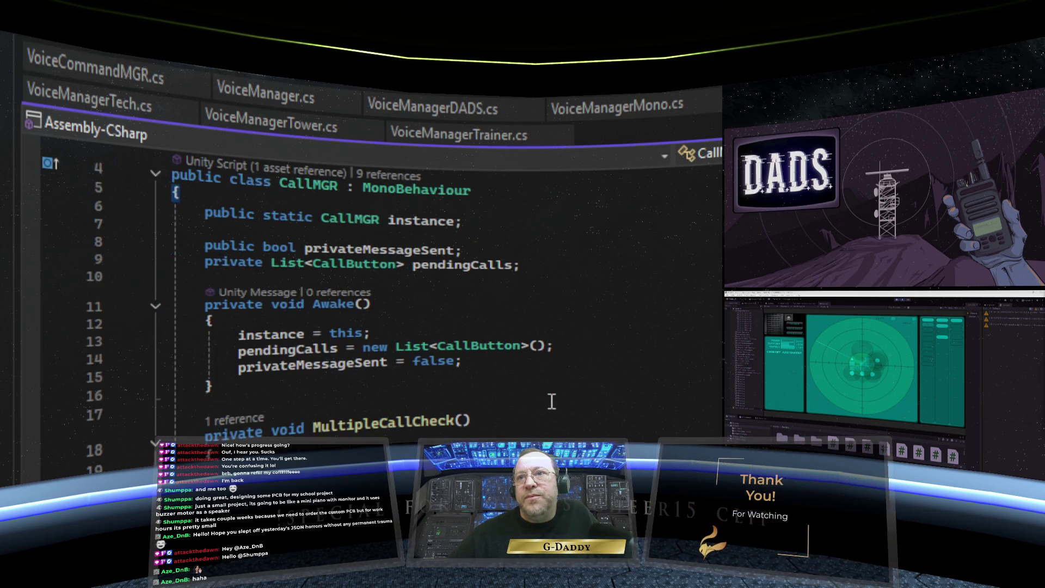
{"action": "scroll", "coordinate": [551, 402], "scroll_direction": "down", "scroll_amount": 5}
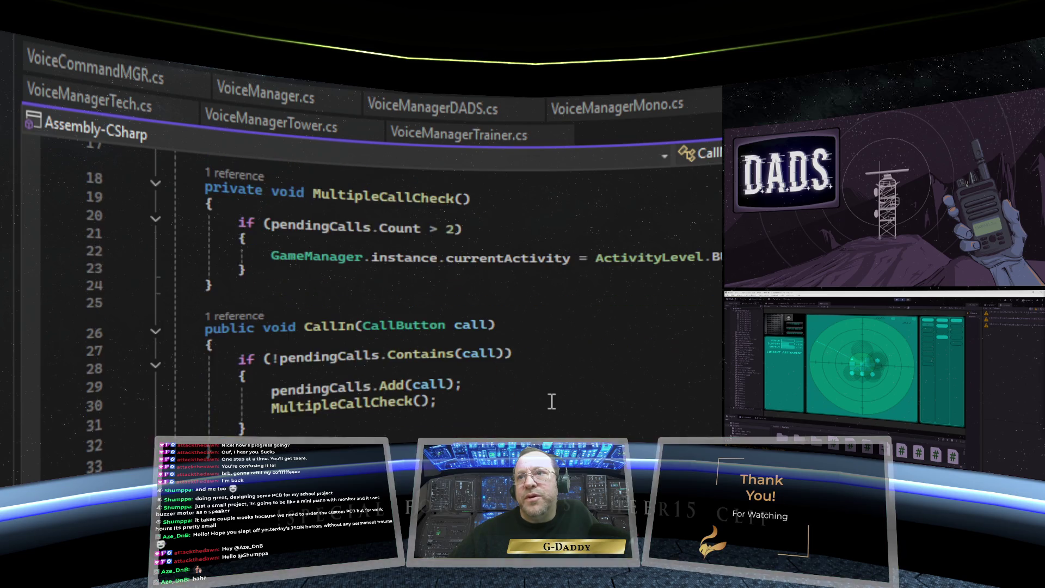
{"action": "scroll", "coordinate": [552, 401], "scroll_direction": "down", "scroll_amount": 6}
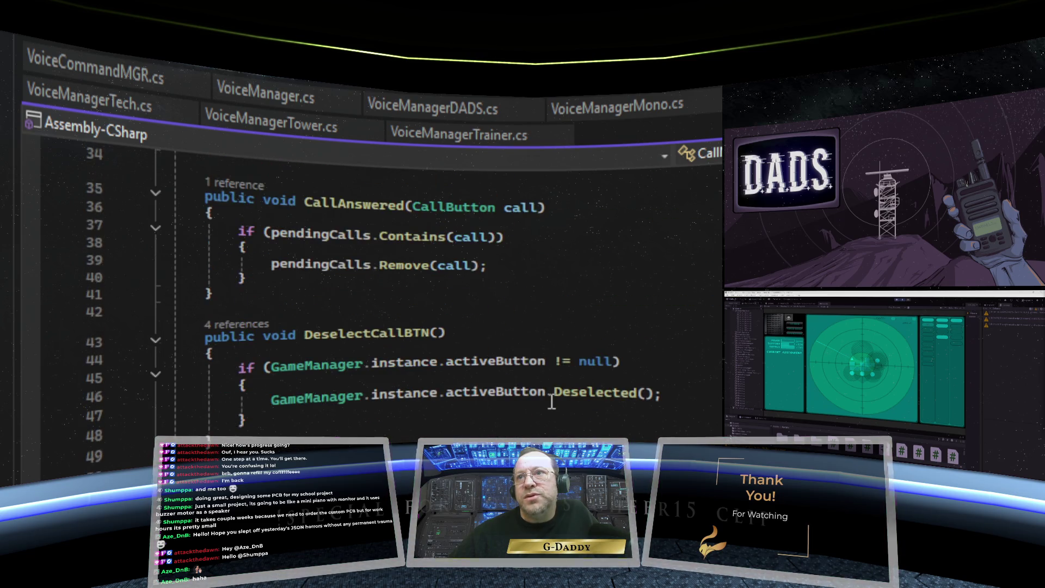
{"action": "scroll", "coordinate": [551, 402], "scroll_direction": "up", "scroll_amount": 6}
{"action": "scroll", "coordinate": [551, 402], "scroll_direction": "up", "scroll_amount": 6}
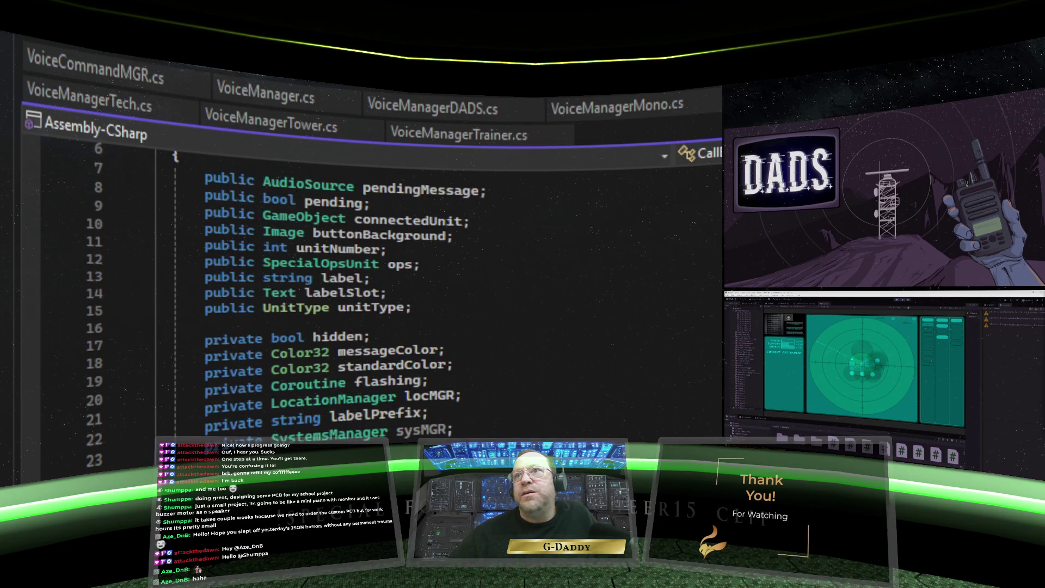
{"action": "scroll", "coordinate": [552, 402], "scroll_direction": "down", "scroll_amount": 4}
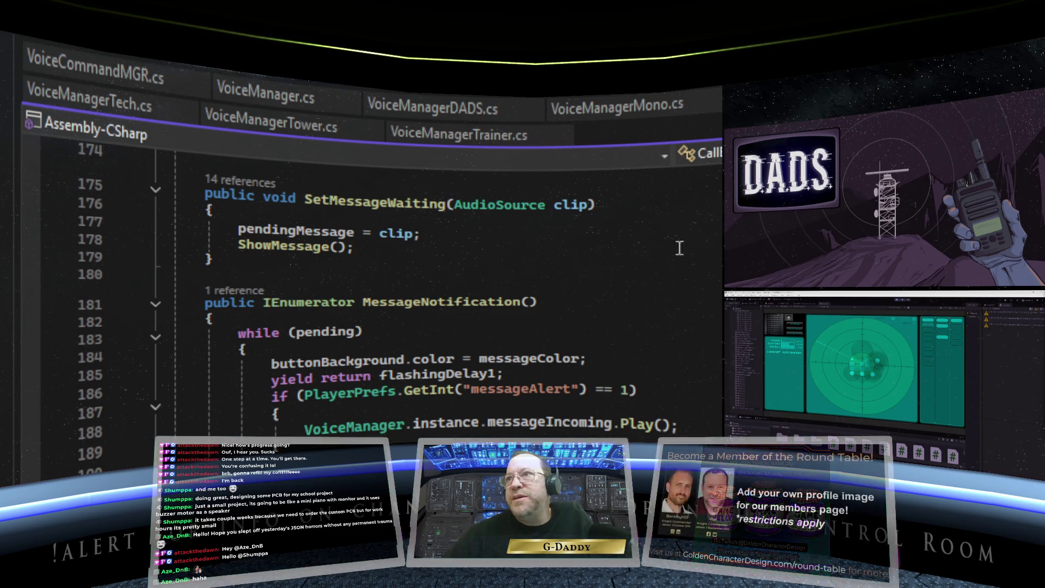
{"action": "scroll", "coordinate": [661, 306], "scroll_direction": "up", "scroll_amount": 2}
{"action": "scroll", "coordinate": [662, 306], "scroll_direction": "down", "scroll_amount": 4}
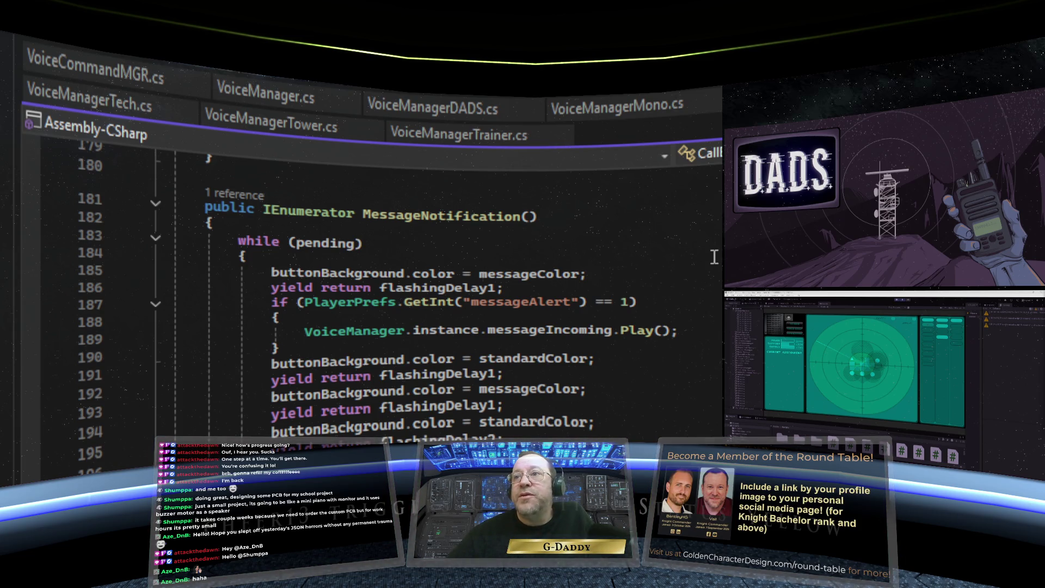
{"action": "scroll", "coordinate": [717, 271], "scroll_direction": "up", "scroll_amount": 3}
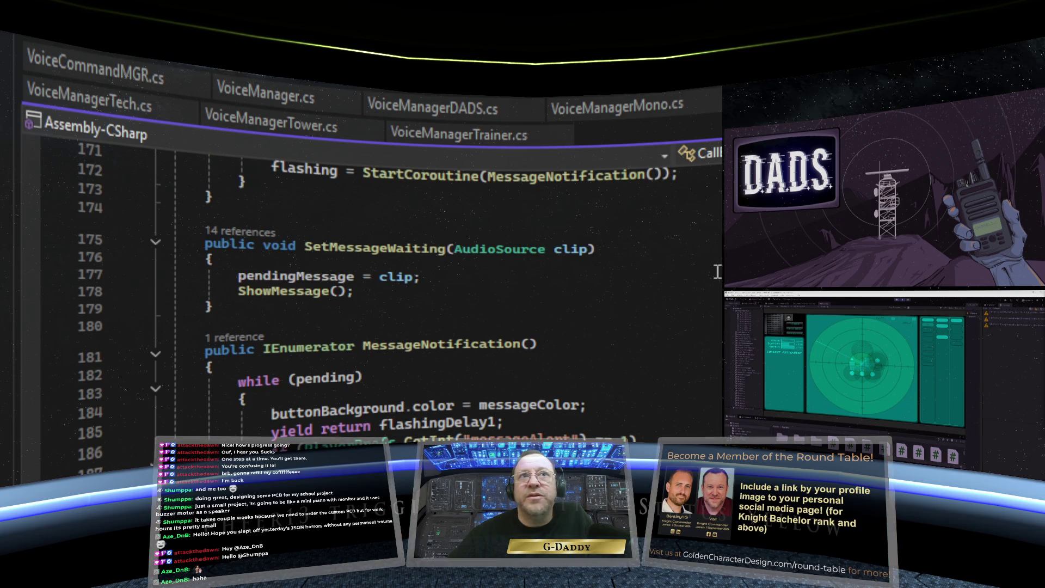
{"action": "scroll", "coordinate": [718, 271], "scroll_direction": "down", "scroll_amount": 7}
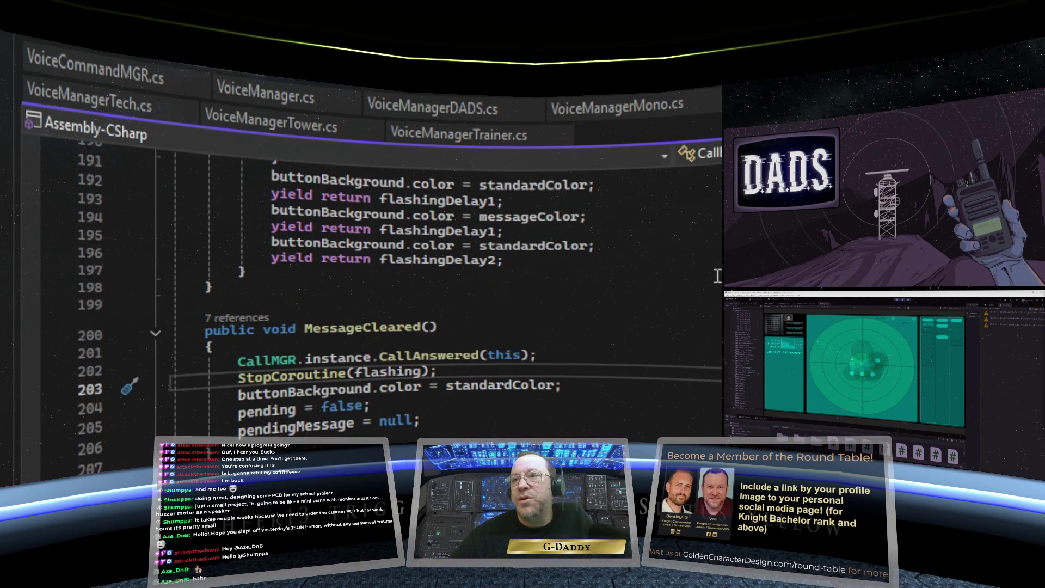
{"action": "scroll", "coordinate": [717, 276], "scroll_direction": "up", "scroll_amount": 3}
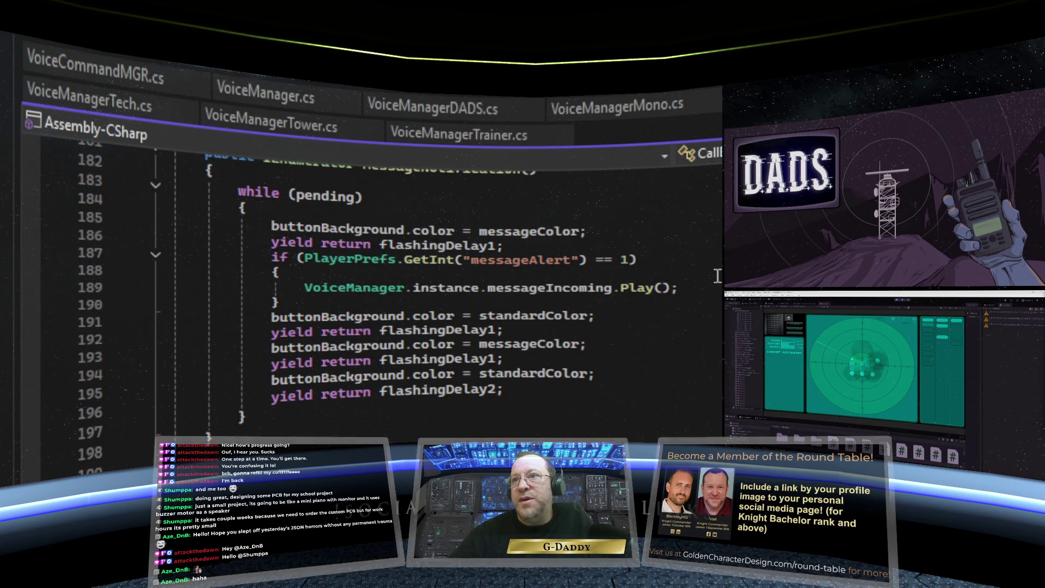
{"action": "scroll", "coordinate": [718, 276], "scroll_direction": "up", "scroll_amount": 2}
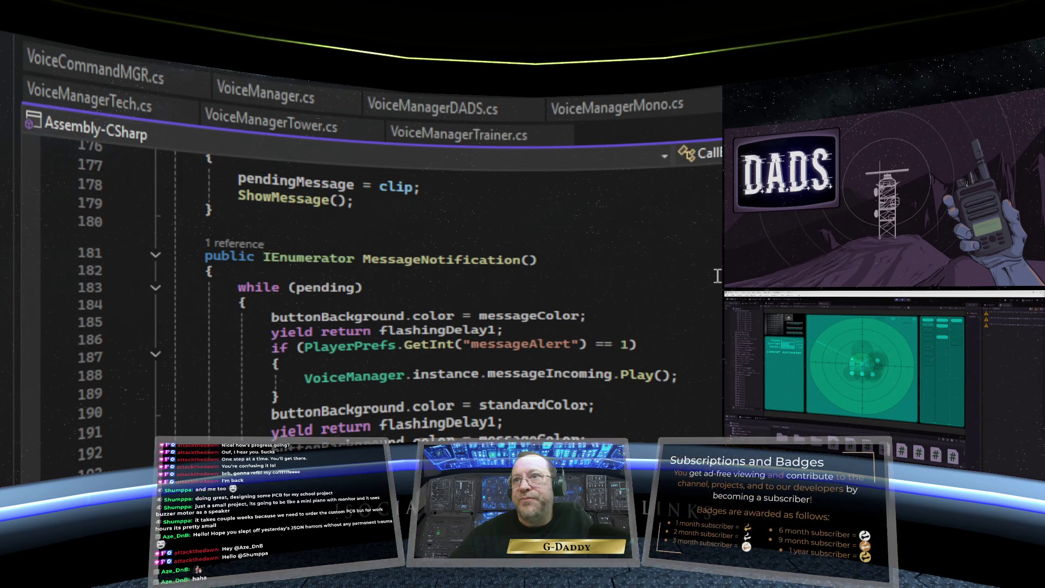
{"action": "scroll", "coordinate": [667, 289], "scroll_direction": "up", "scroll_amount": 8}
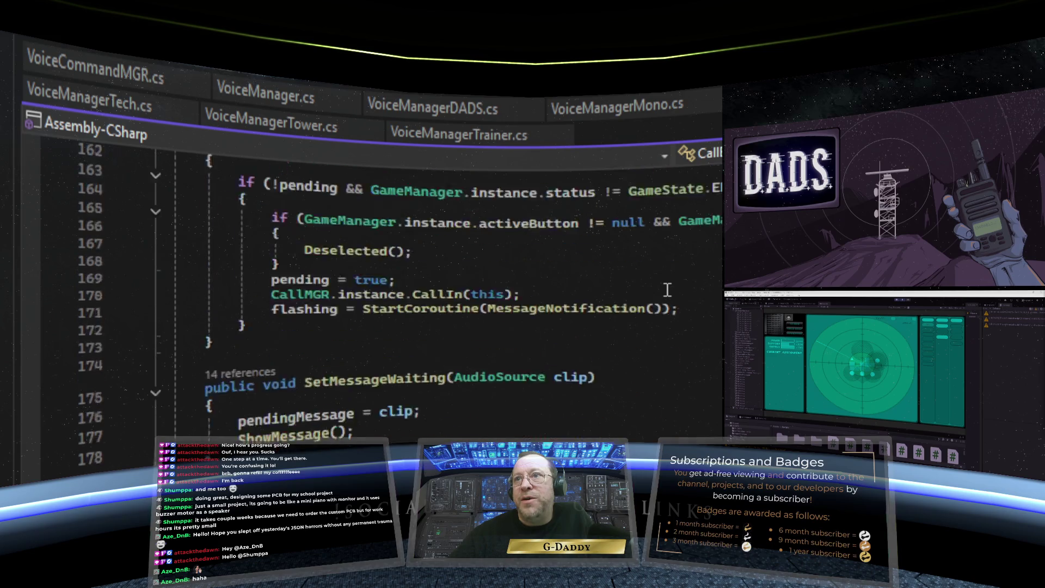
{"action": "scroll", "coordinate": [668, 289], "scroll_direction": "up", "scroll_amount": 20}
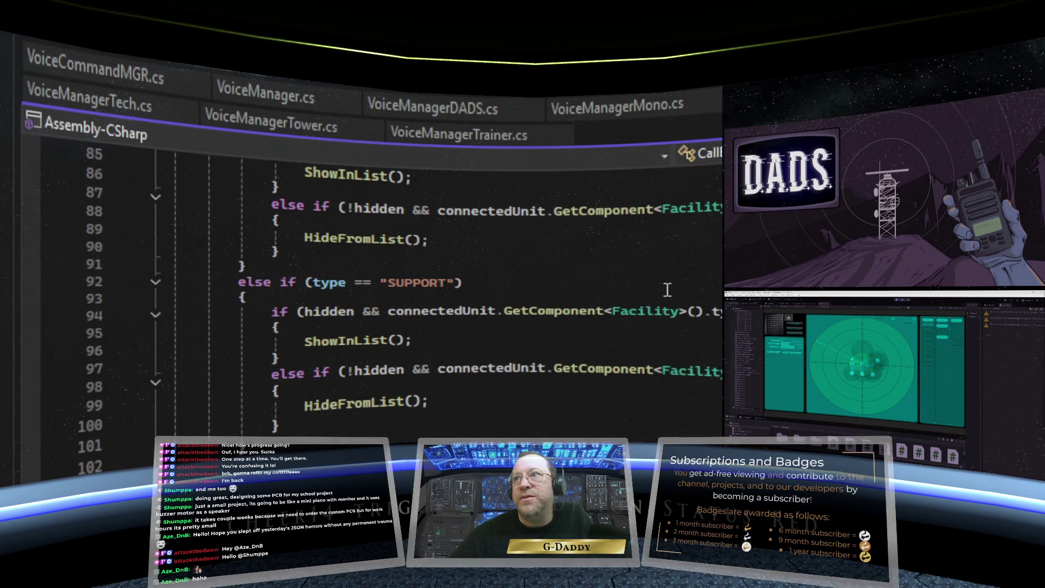
{"action": "scroll", "coordinate": [667, 289], "scroll_direction": "up", "scroll_amount": 20}
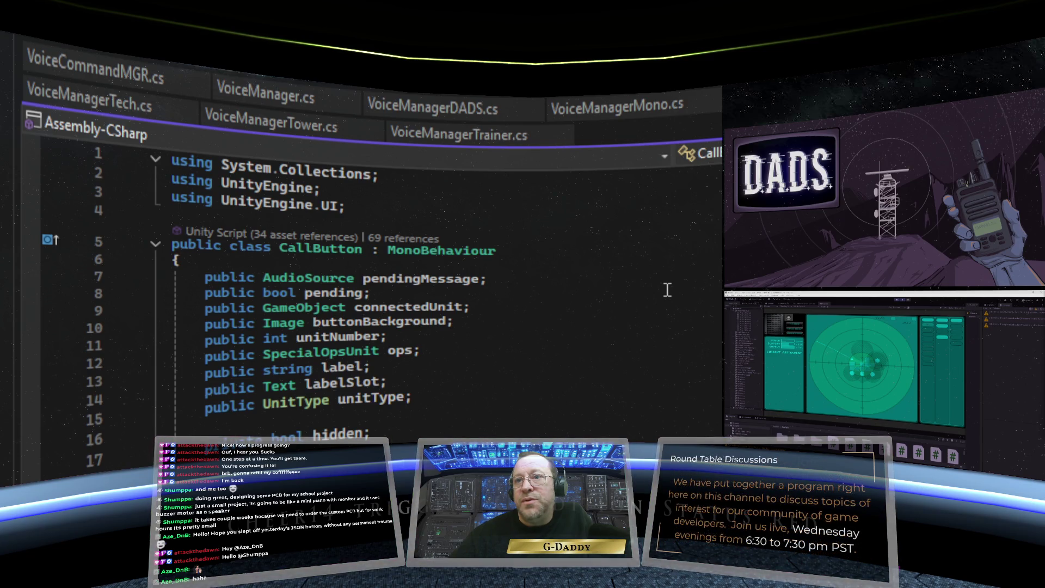
Step: Scroll Facility.cs to the FacilityDestroyed() method around line 100
{"action": "scroll", "coordinate": [668, 289], "scroll_direction": "down", "scroll_amount": 8}
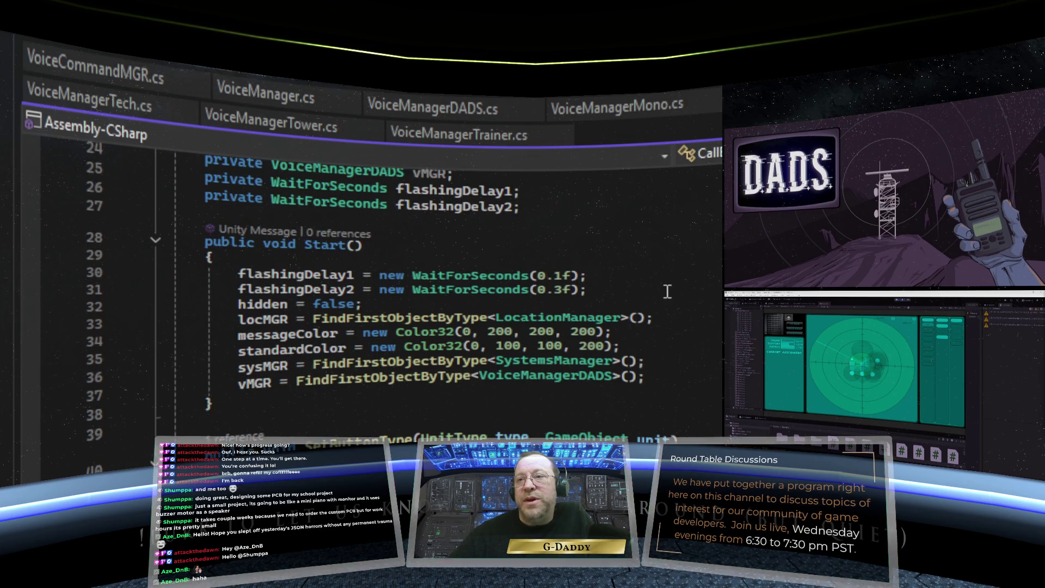
{"action": "scroll", "coordinate": [668, 291], "scroll_direction": "down", "scroll_amount": 20}
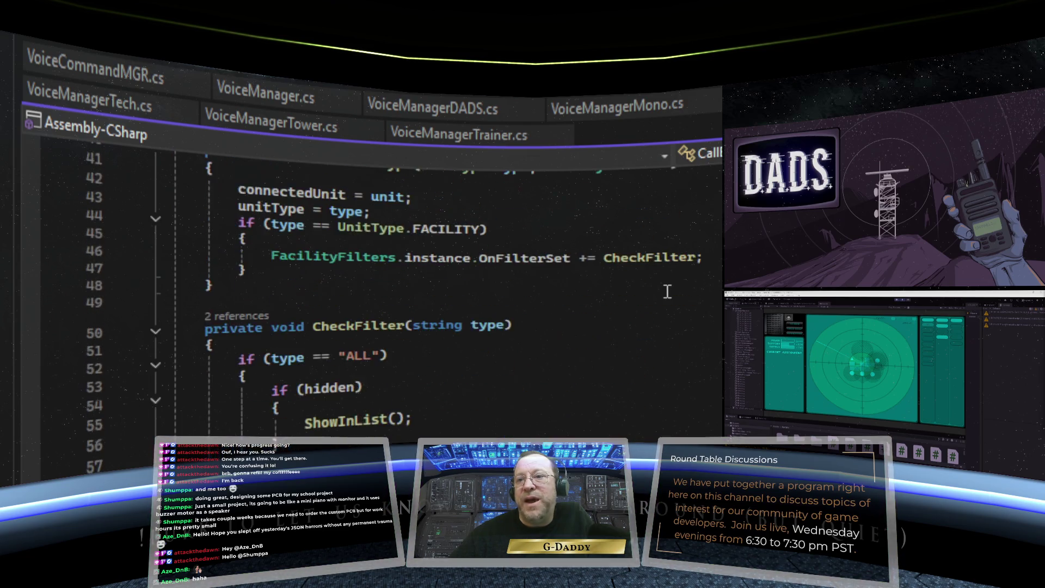
{"action": "scroll", "coordinate": [668, 291], "scroll_direction": "down", "scroll_amount": 15}
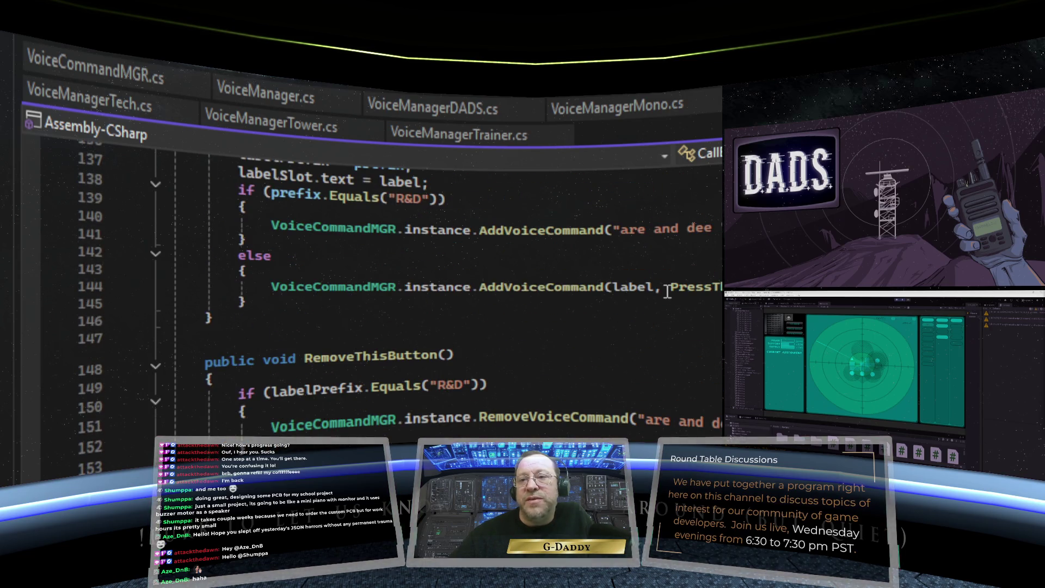
{"action": "scroll", "coordinate": [667, 292], "scroll_direction": "down", "scroll_amount": 4}
{"action": "scroll", "coordinate": [667, 291], "scroll_direction": "down", "scroll_amount": 4}
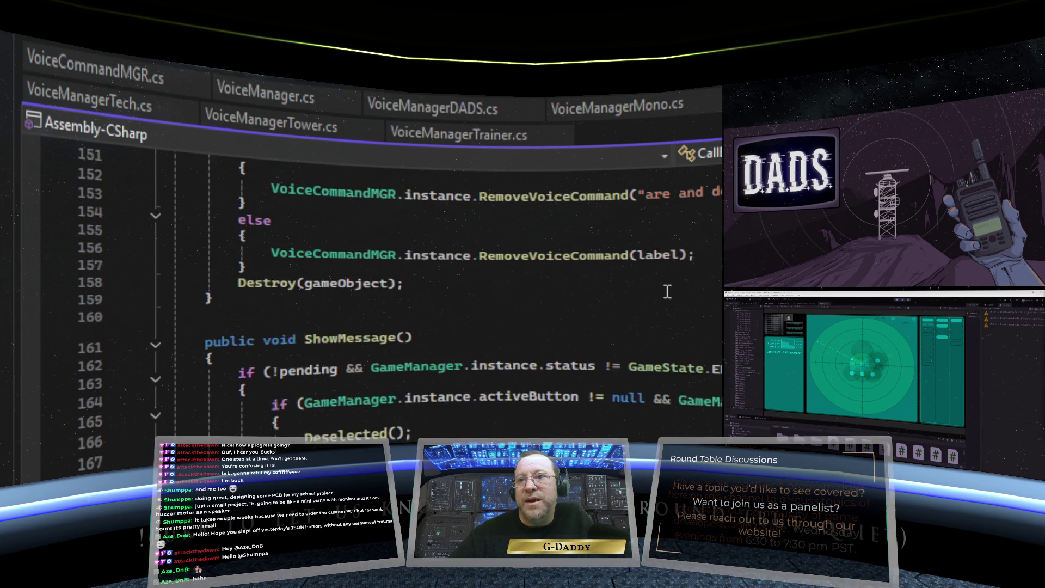
{"action": "scroll", "coordinate": [667, 291], "scroll_direction": "down", "scroll_amount": 2}
{"action": "scroll", "coordinate": [667, 292], "scroll_direction": "down", "scroll_amount": 1}
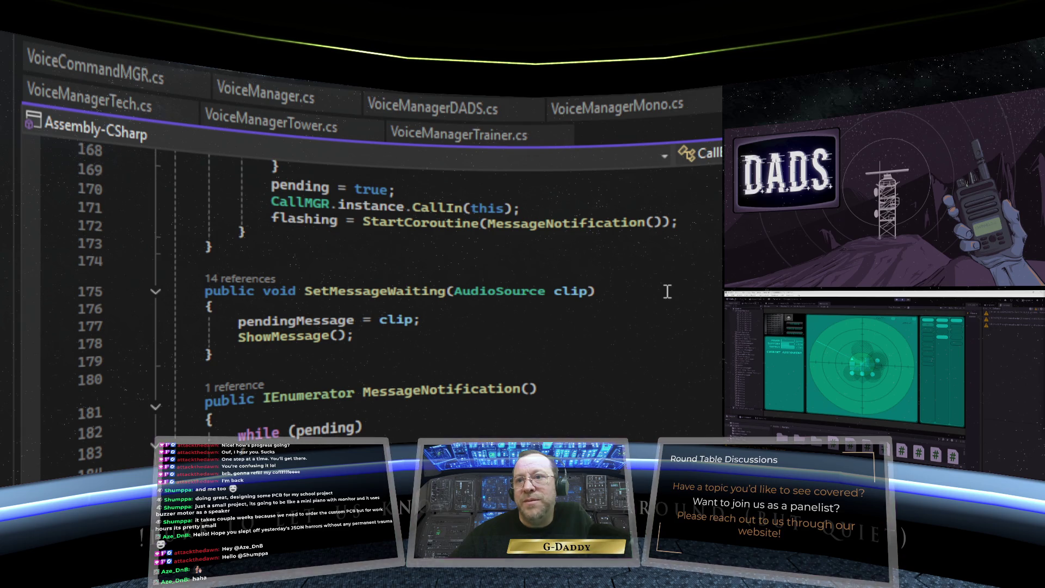
{"action": "scroll", "coordinate": [667, 292], "scroll_direction": "up", "scroll_amount": 20}
{"action": "scroll", "coordinate": [672, 294], "scroll_direction": "up", "scroll_amount": 20}
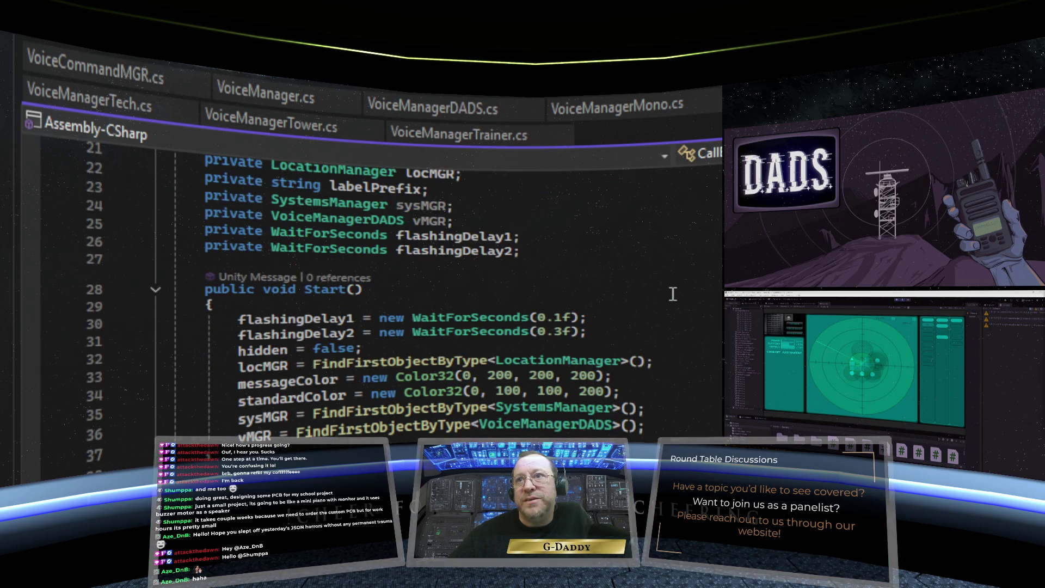
{"action": "scroll", "coordinate": [673, 294], "scroll_direction": "up", "scroll_amount": 2}
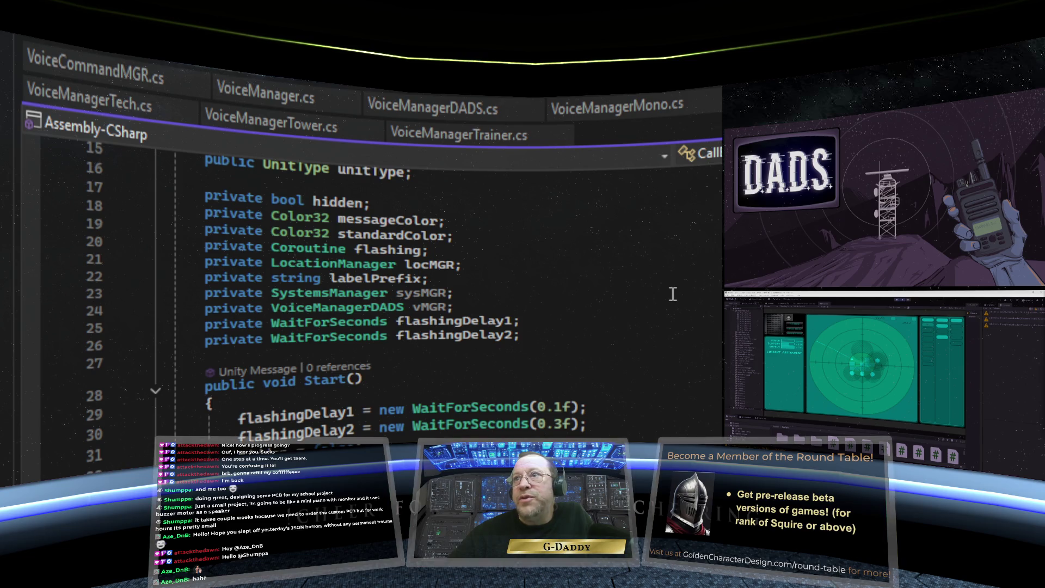
{"action": "scroll", "coordinate": [673, 294], "scroll_direction": "up", "scroll_amount": 5}
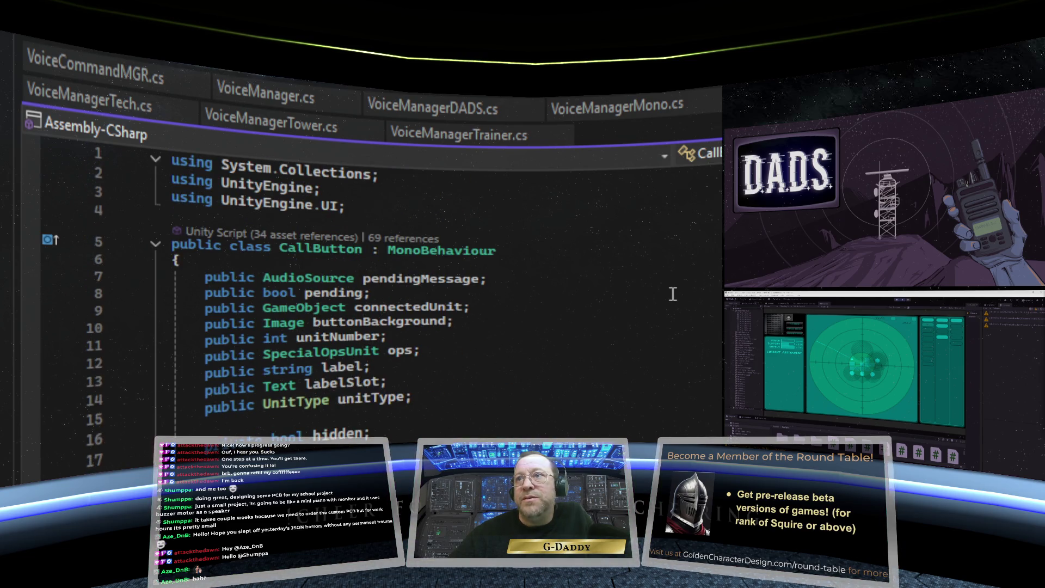
{"action": "scroll", "coordinate": [673, 294], "scroll_direction": "down", "scroll_amount": 3}
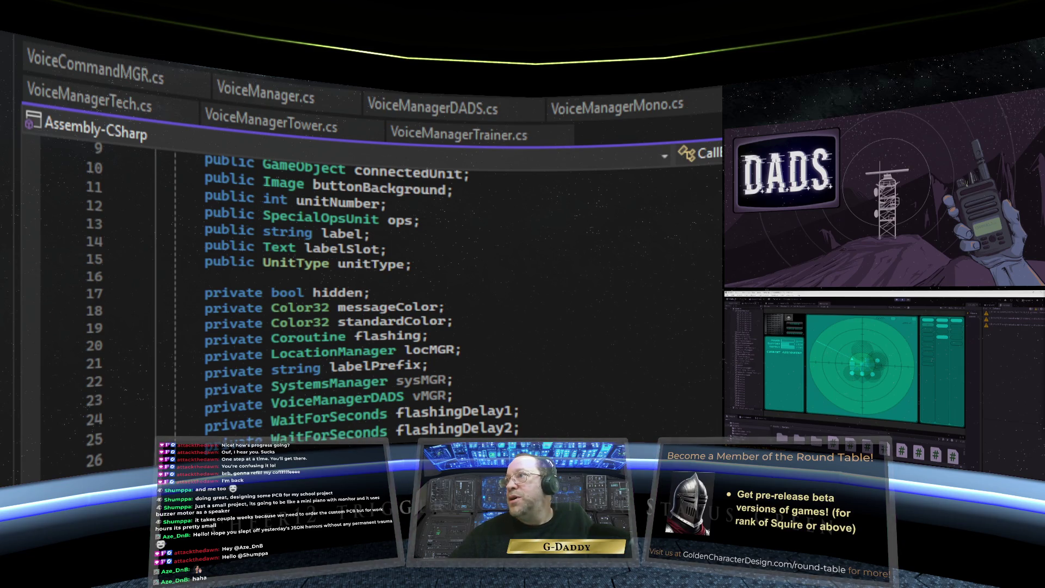
{"action": "scroll", "coordinate": [414, 293], "scroll_direction": "down", "scroll_amount": 20}
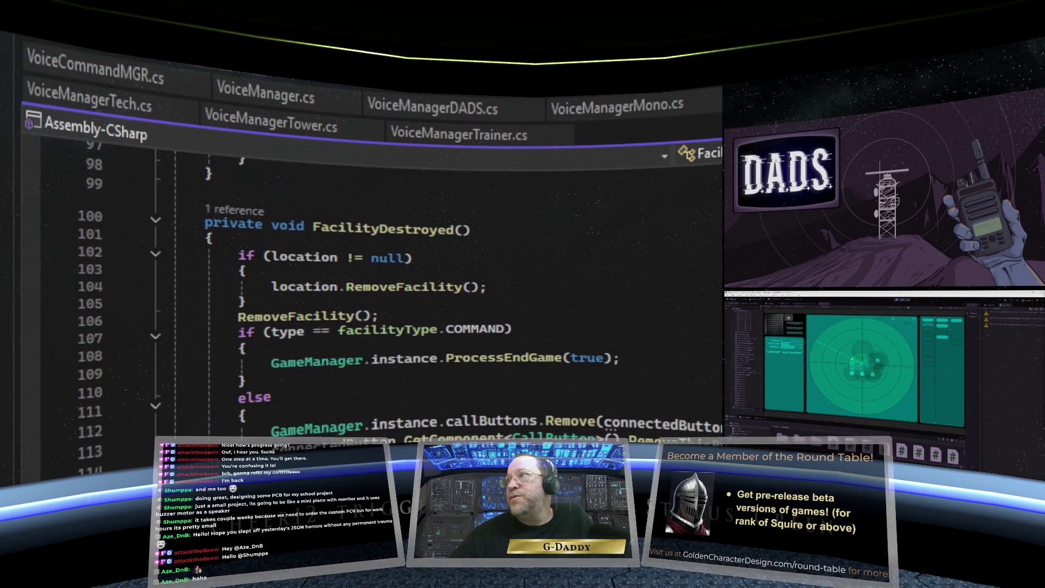
{"action": "scroll", "coordinate": [414, 294], "scroll_direction": "up", "scroll_amount": 10}
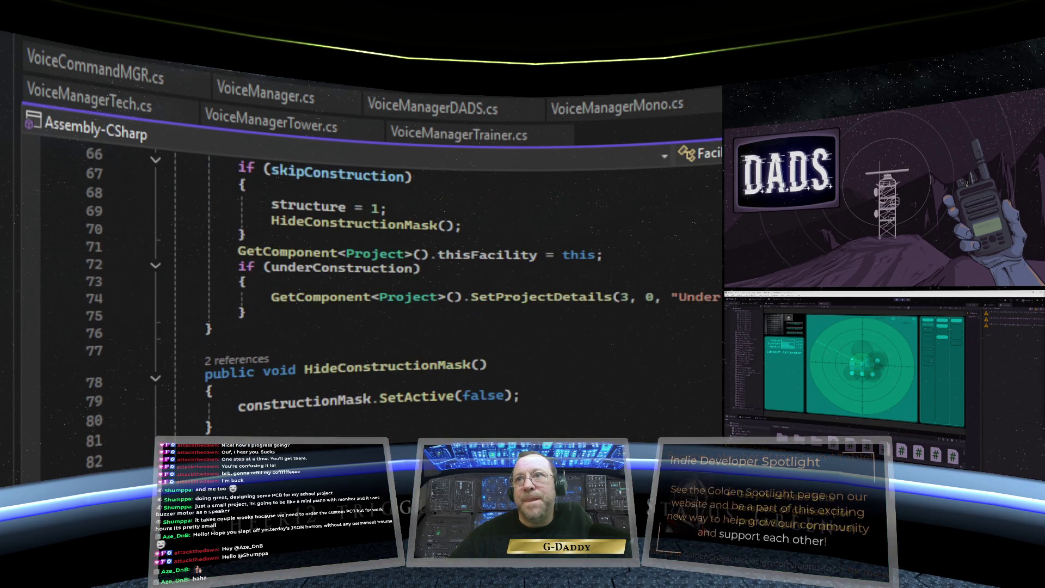
{"action": "scroll", "coordinate": [699, 348], "scroll_direction": "down", "scroll_amount": 5}
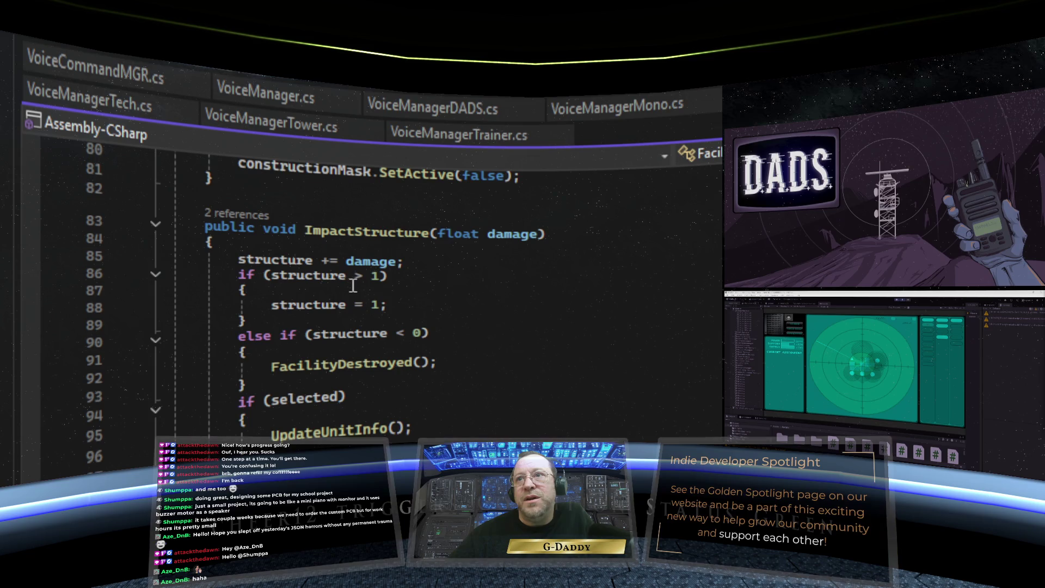
{"action": "mouse_move", "coordinate": [398, 365]}
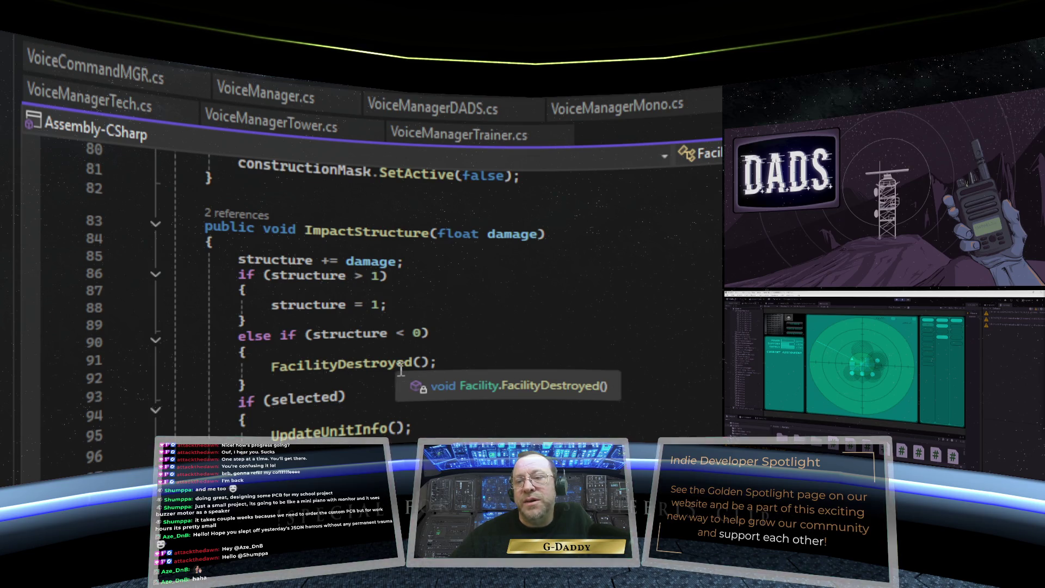
{"action": "scroll", "coordinate": [370, 294], "scroll_direction": "down", "scroll_amount": 2}
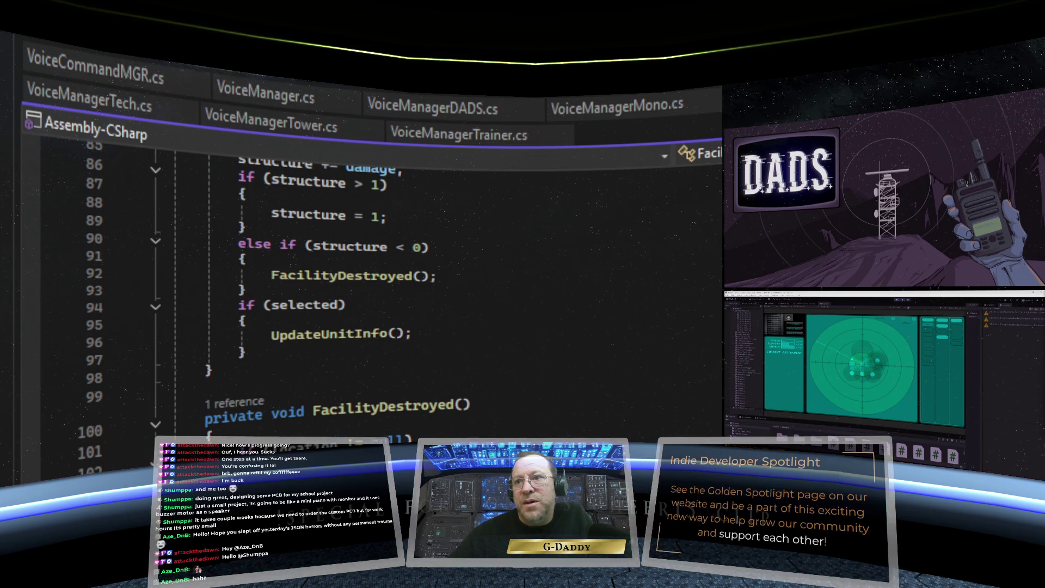
{"action": "scroll", "coordinate": [371, 294], "scroll_direction": "down", "scroll_amount": 3}
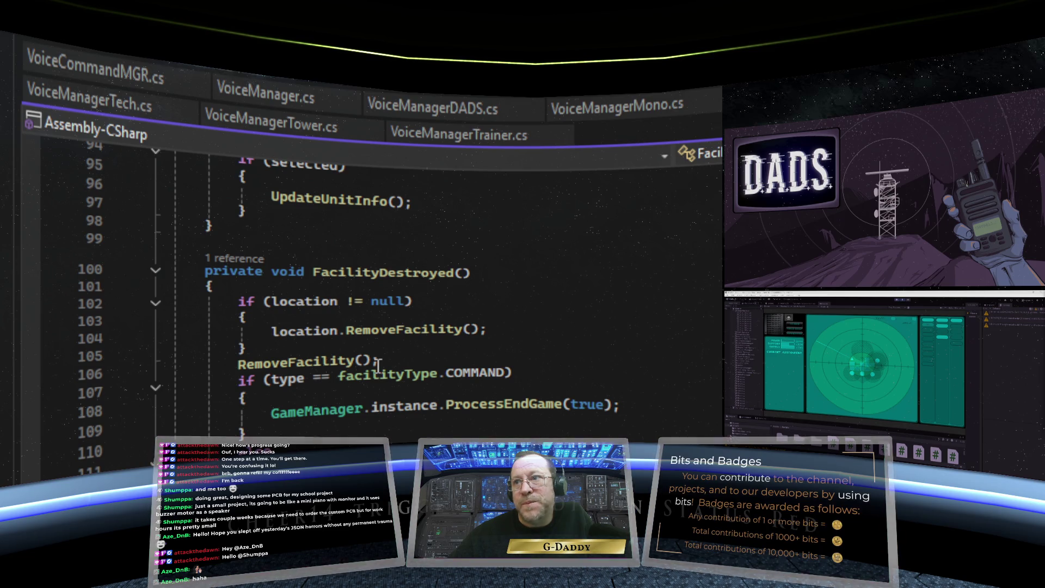
{"action": "scroll", "coordinate": [378, 368], "scroll_direction": "down", "scroll_amount": 2}
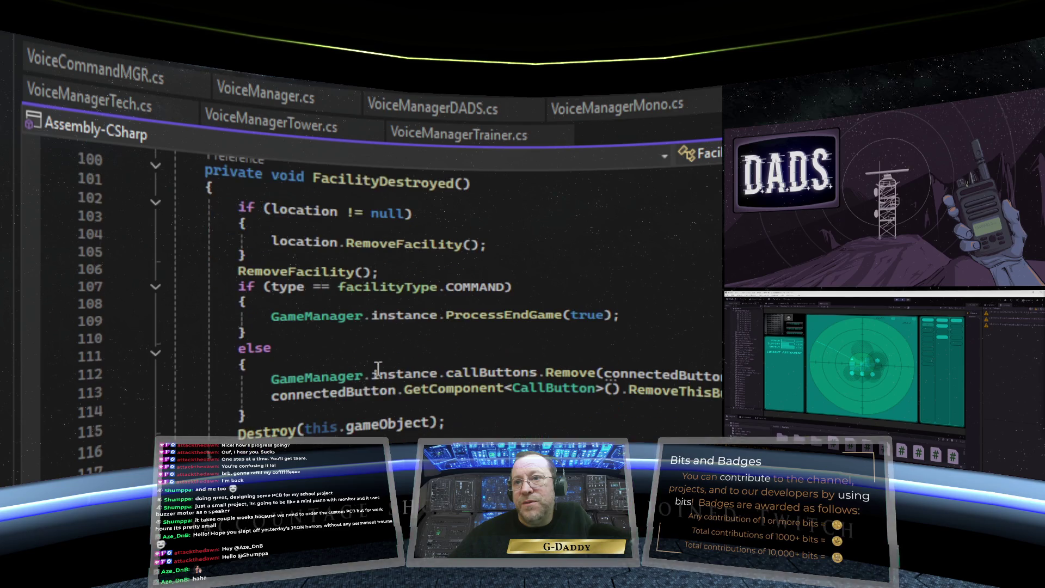
{"action": "scroll", "coordinate": [378, 367], "scroll_direction": "down", "scroll_amount": 4}
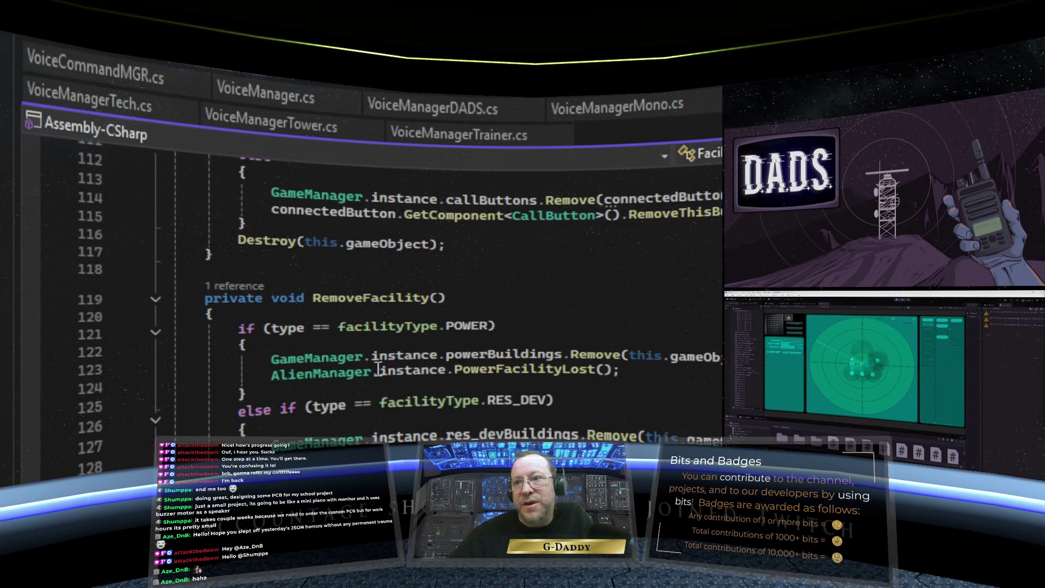
{"action": "scroll", "coordinate": [378, 367], "scroll_direction": "down", "scroll_amount": 1}
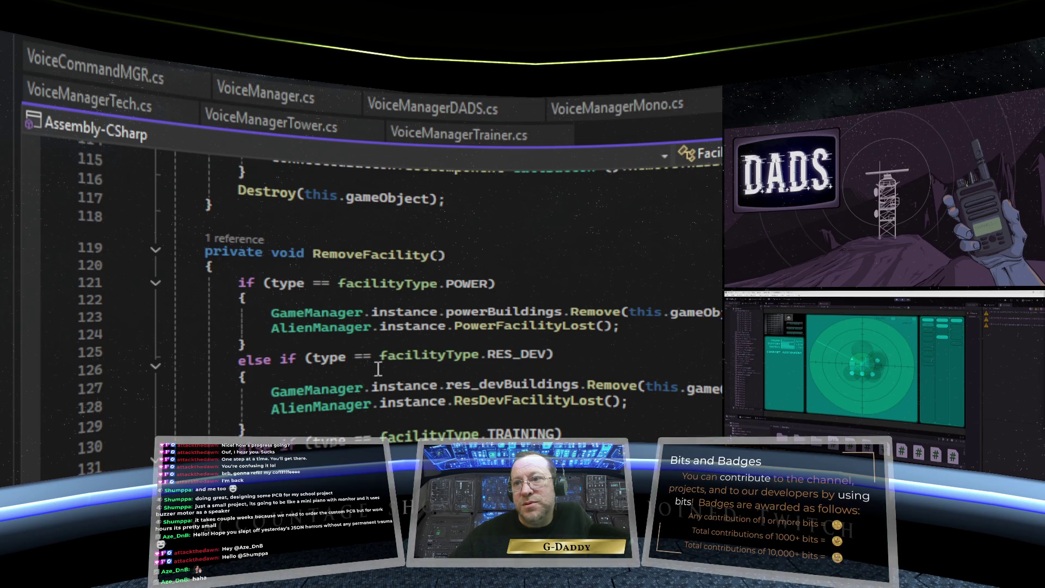
{"action": "scroll", "coordinate": [377, 368], "scroll_direction": "up", "scroll_amount": 4}
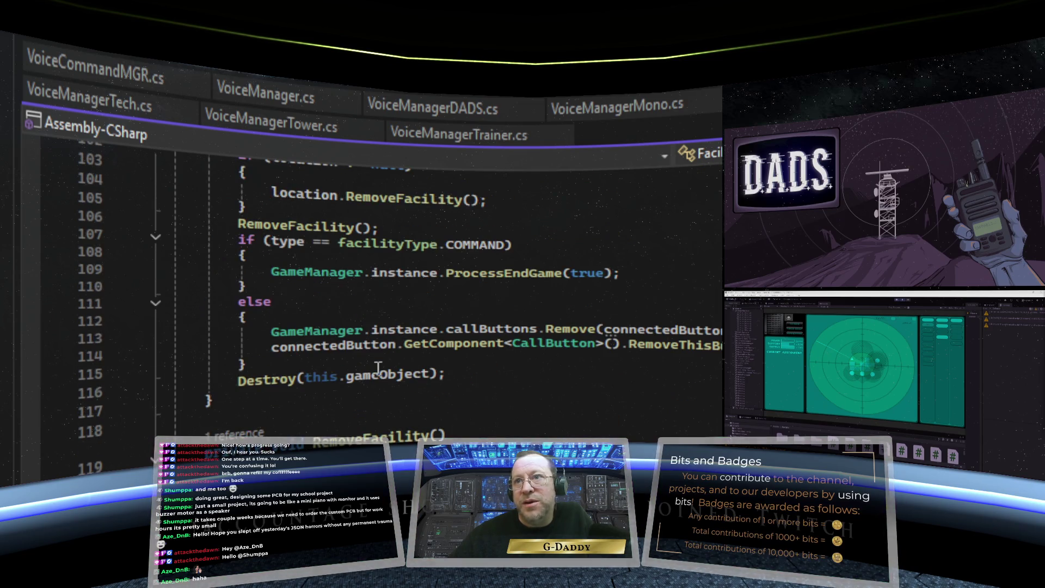
{"action": "scroll", "coordinate": [377, 368], "scroll_direction": "up", "scroll_amount": 2}
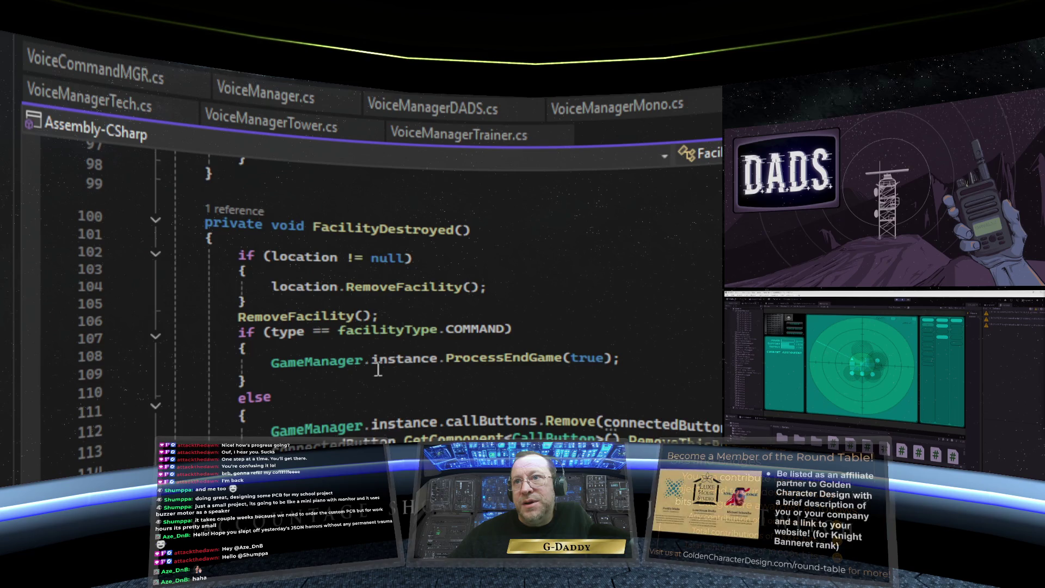
{"action": "scroll", "coordinate": [378, 369], "scroll_direction": "up", "scroll_amount": 2}
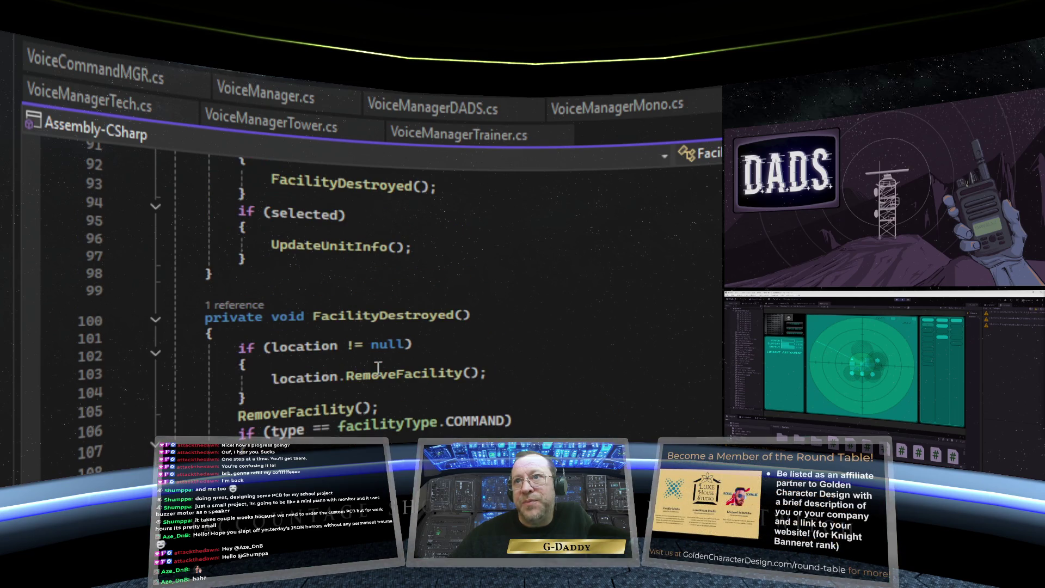
{"action": "scroll", "coordinate": [378, 368], "scroll_direction": "up", "scroll_amount": 4}
{"action": "scroll", "coordinate": [378, 369], "scroll_direction": "down", "scroll_amount": 2}
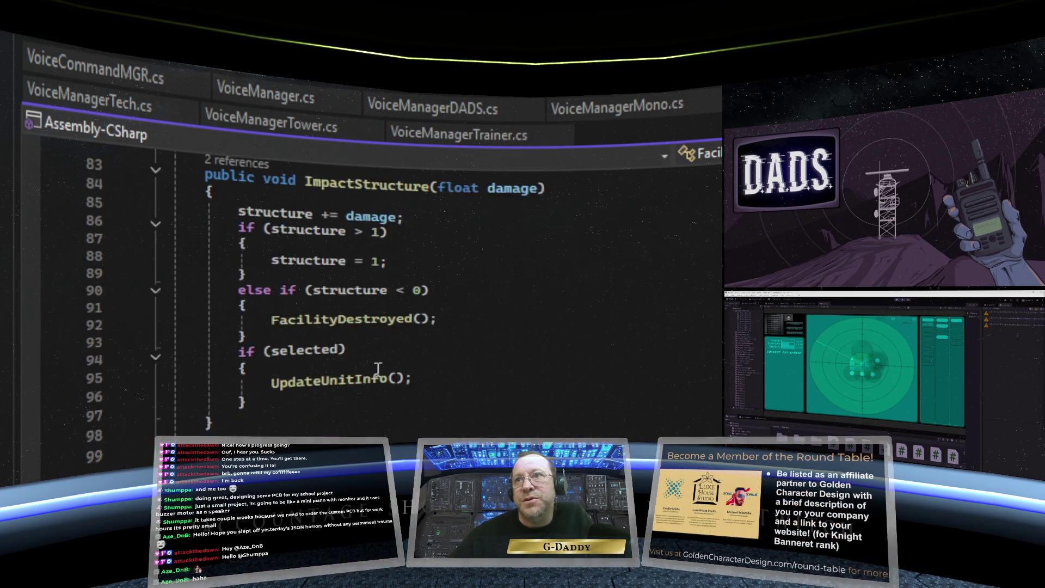
{"action": "scroll", "coordinate": [378, 369], "scroll_direction": "down", "scroll_amount": 3}
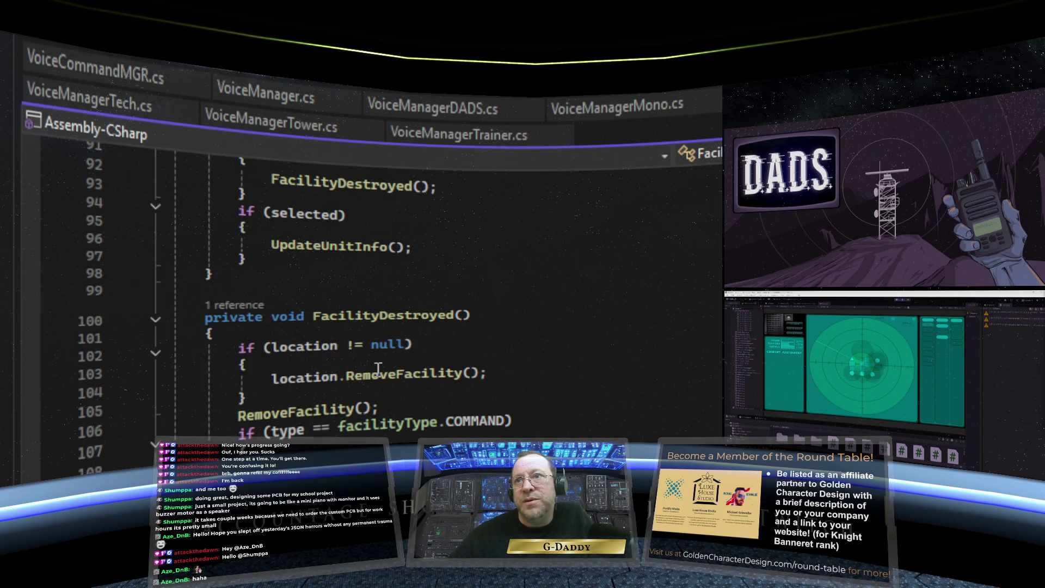
{"action": "scroll", "coordinate": [463, 383], "scroll_direction": "down", "scroll_amount": 4}
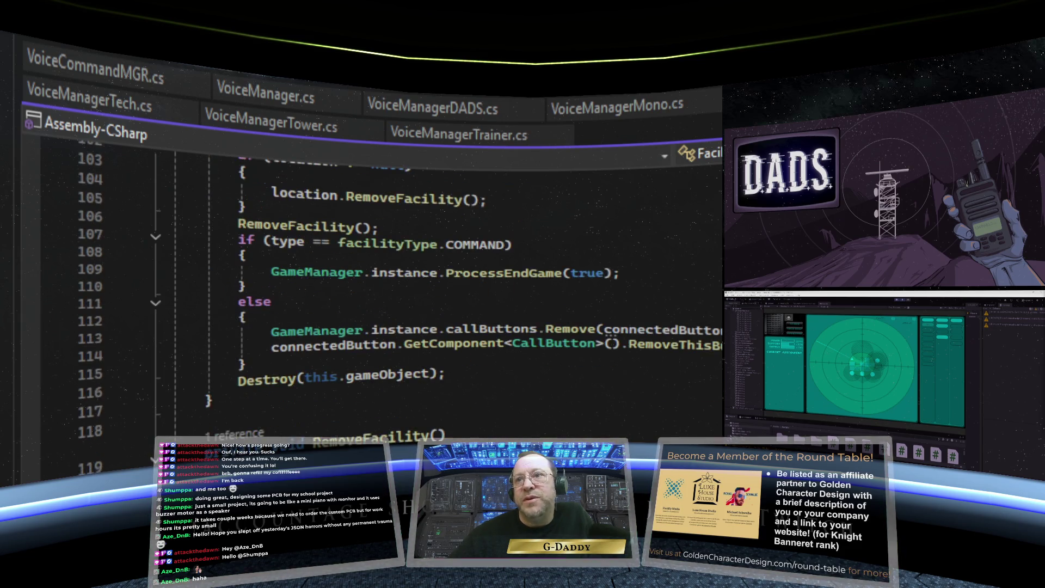
{"action": "scroll", "coordinate": [381, 294], "scroll_direction": "down", "scroll_amount": 1}
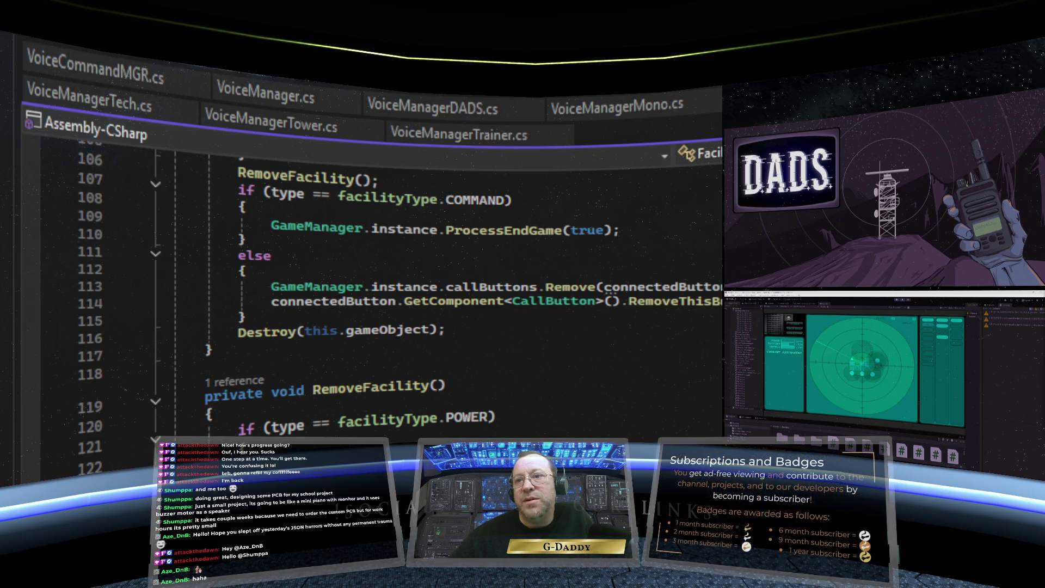
{"action": "scroll", "coordinate": [381, 294], "scroll_direction": "up", "scroll_amount": 2}
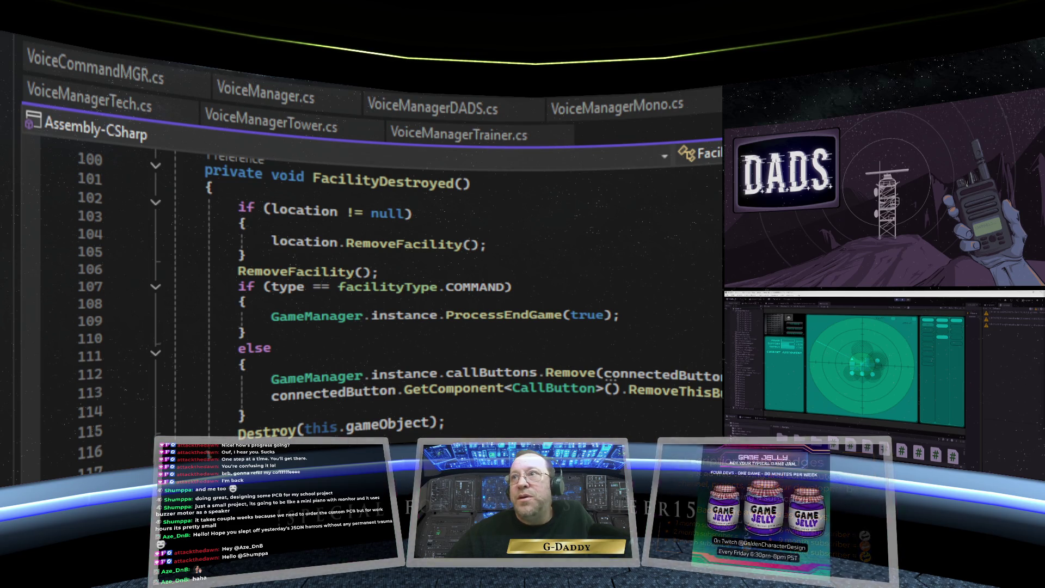
Step: Scroll through the CallButton script to review its using statements and public field declarations
{"action": "scroll", "coordinate": [696, 205], "scroll_direction": "up", "scroll_amount": 20}
{"action": "scroll", "coordinate": [651, 329], "scroll_direction": "down", "scroll_amount": 10}
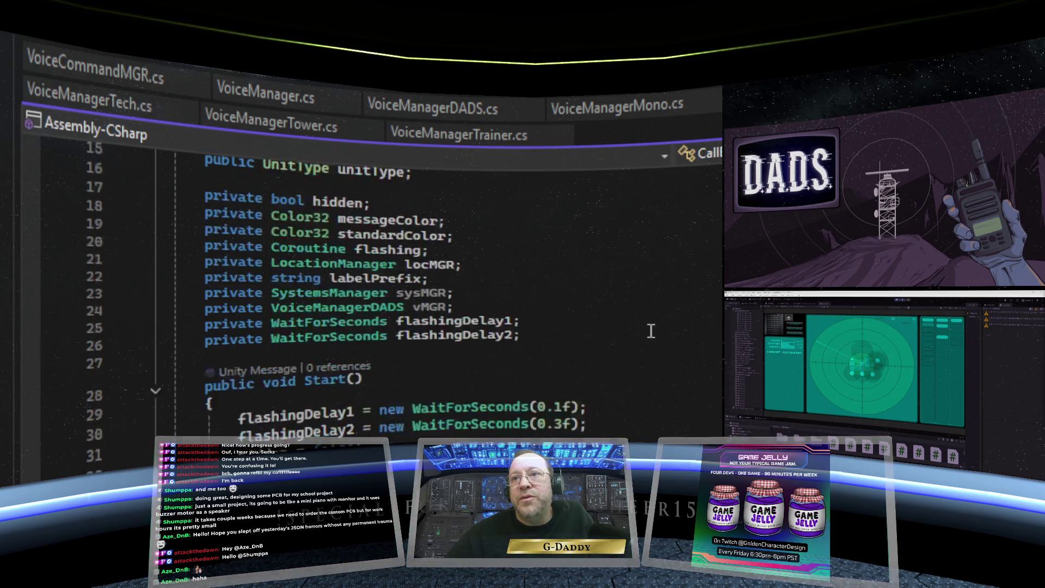
{"action": "scroll", "coordinate": [651, 330], "scroll_direction": "down", "scroll_amount": 20}
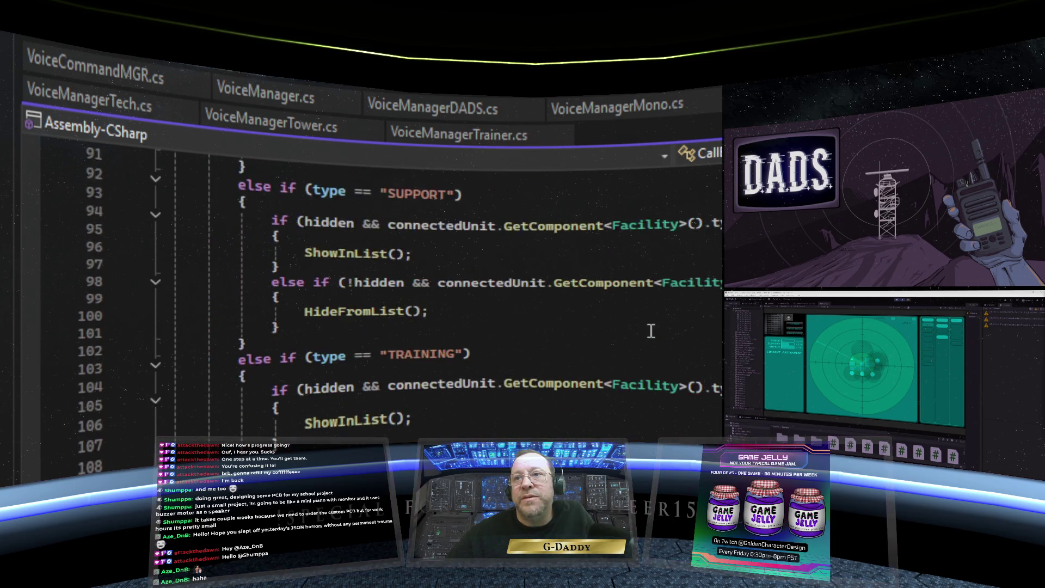
{"action": "scroll", "coordinate": [651, 331], "scroll_direction": "down", "scroll_amount": 10}
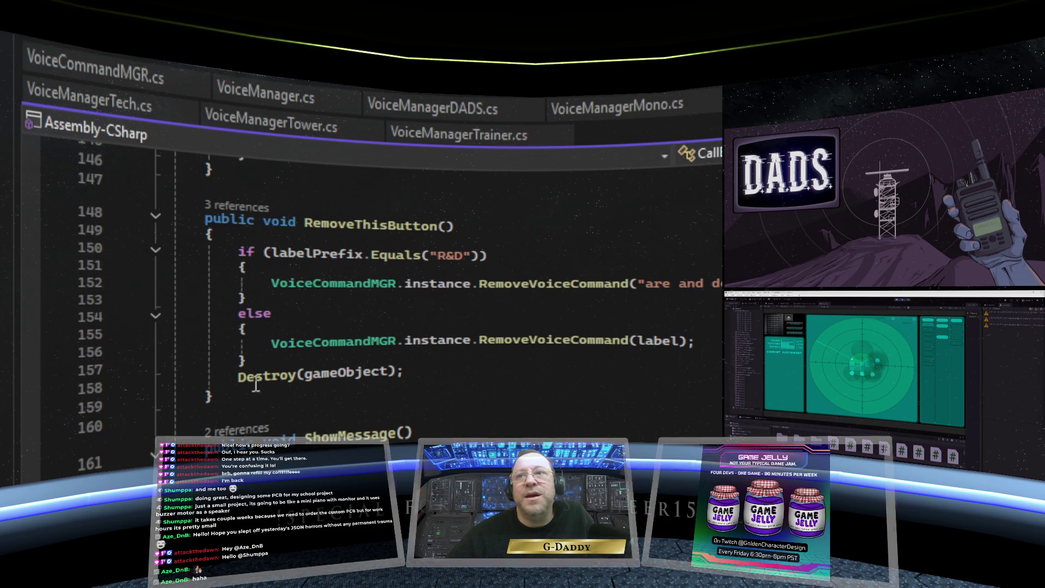
{"action": "mouse_move", "coordinate": [338, 375]}
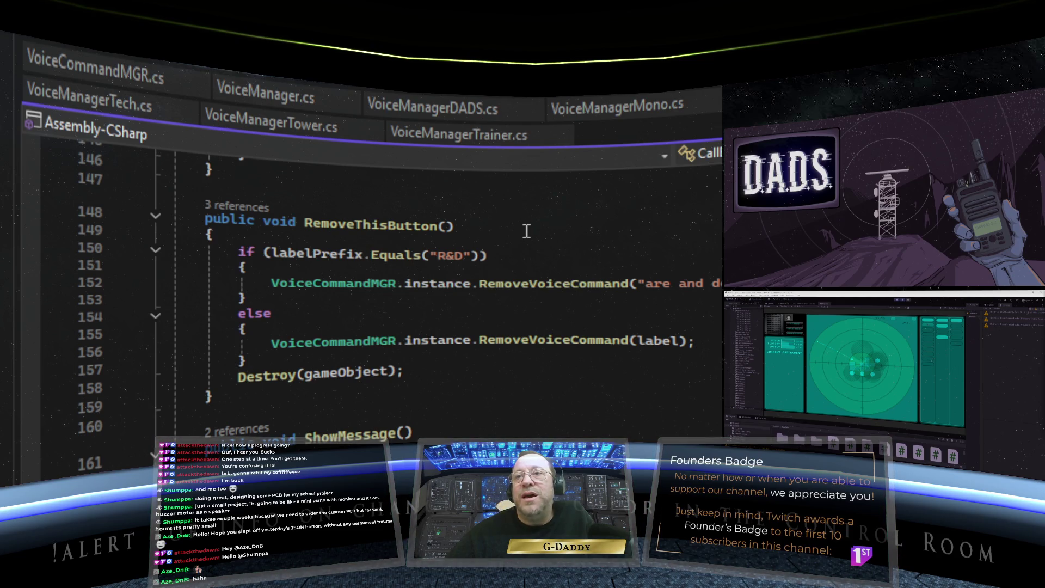
{"action": "scroll", "coordinate": [527, 231], "scroll_direction": "up", "scroll_amount": 7}
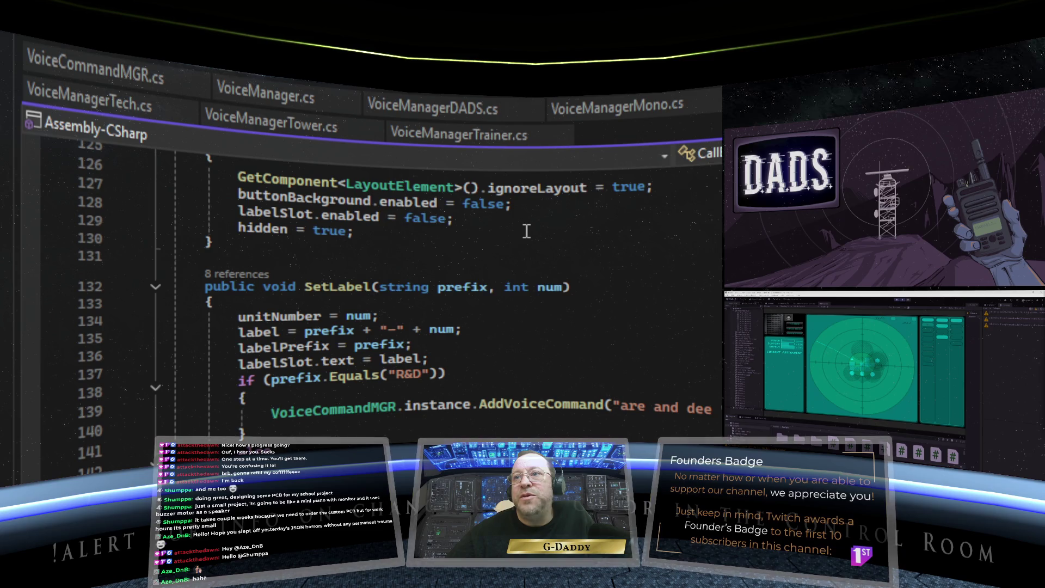
{"action": "scroll", "coordinate": [527, 231], "scroll_direction": "down", "scroll_amount": 6}
{"action": "scroll", "coordinate": [527, 231], "scroll_direction": "down", "scroll_amount": 1}
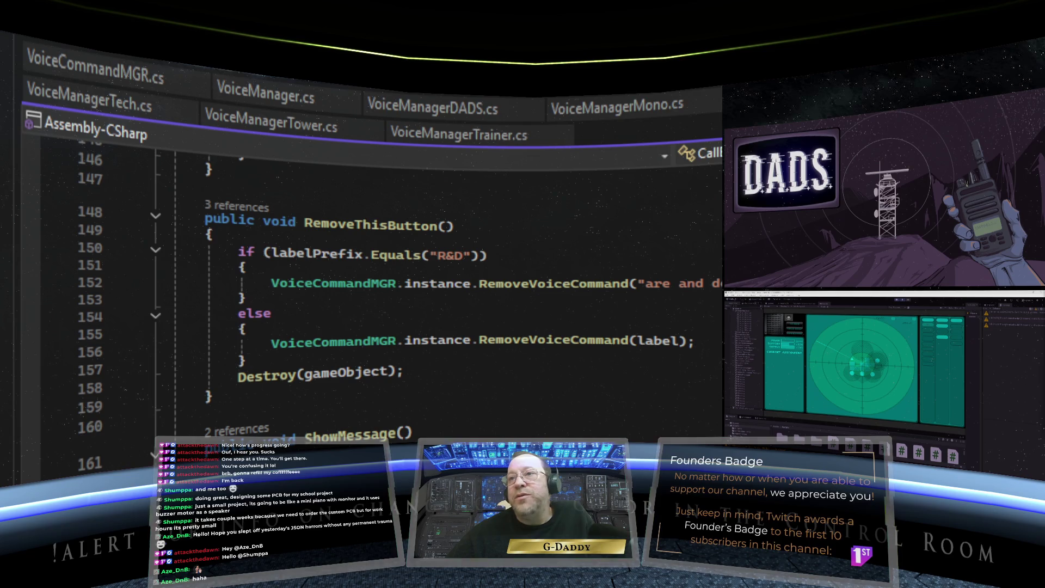
{"action": "scroll", "coordinate": [527, 231], "scroll_direction": "up", "scroll_amount": 20}
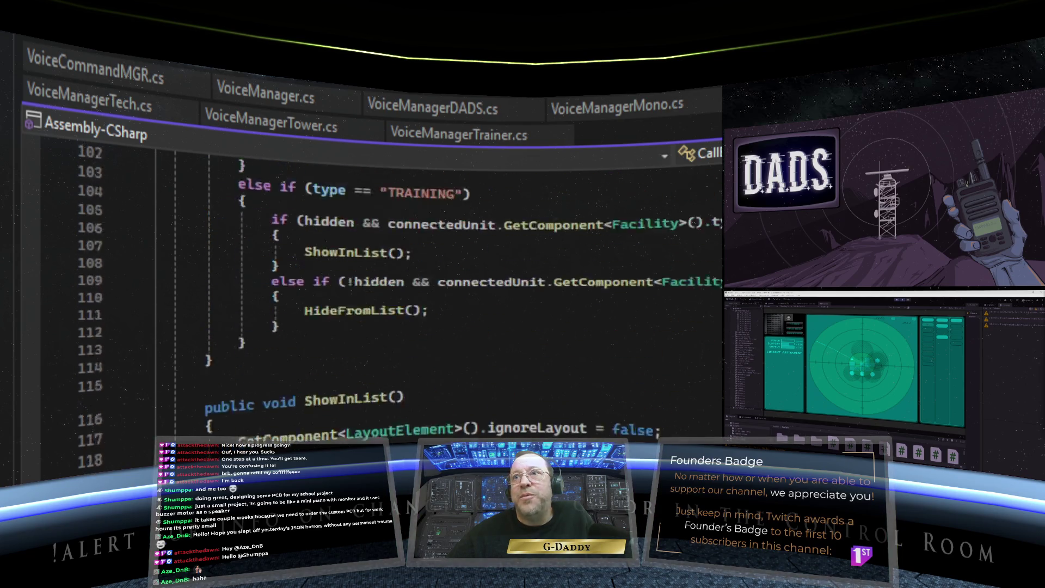
{"action": "scroll", "coordinate": [527, 232], "scroll_direction": "up", "scroll_amount": 18}
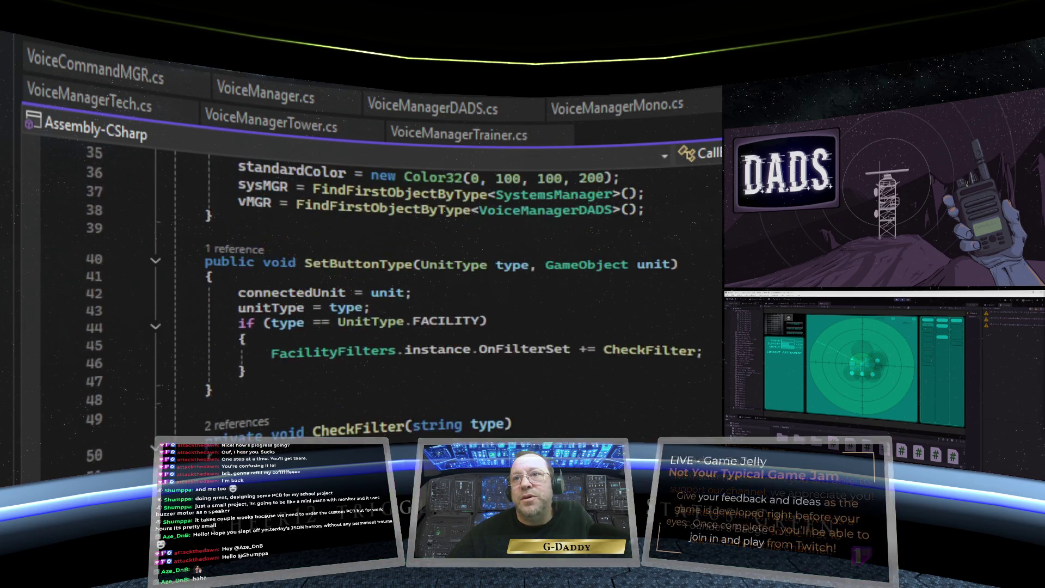
{"action": "scroll", "coordinate": [369, 308], "scroll_direction": "down", "scroll_amount": 1}
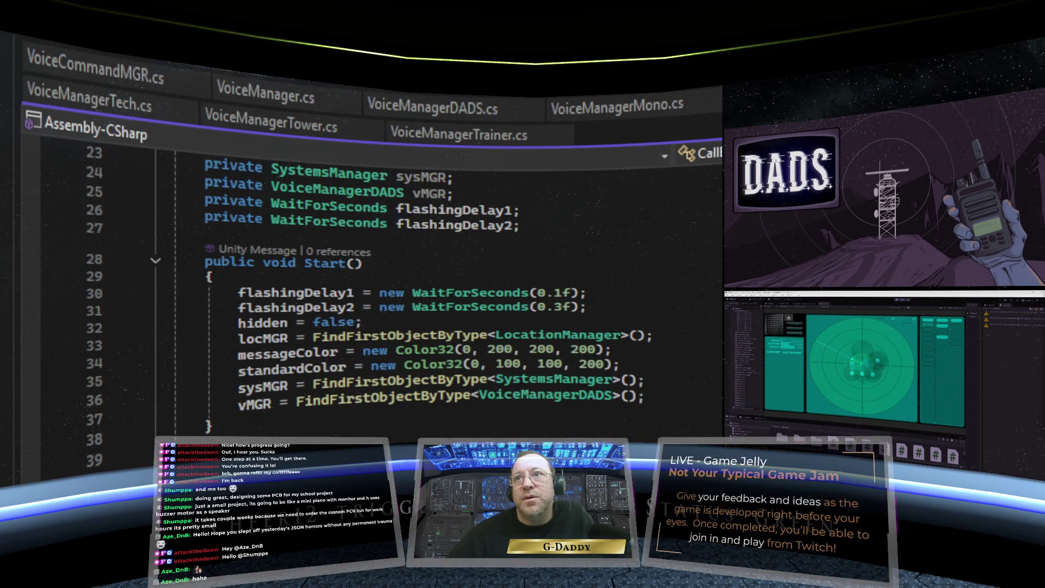
{"action": "scroll", "coordinate": [404, 308], "scroll_direction": "down", "scroll_amount": 20}
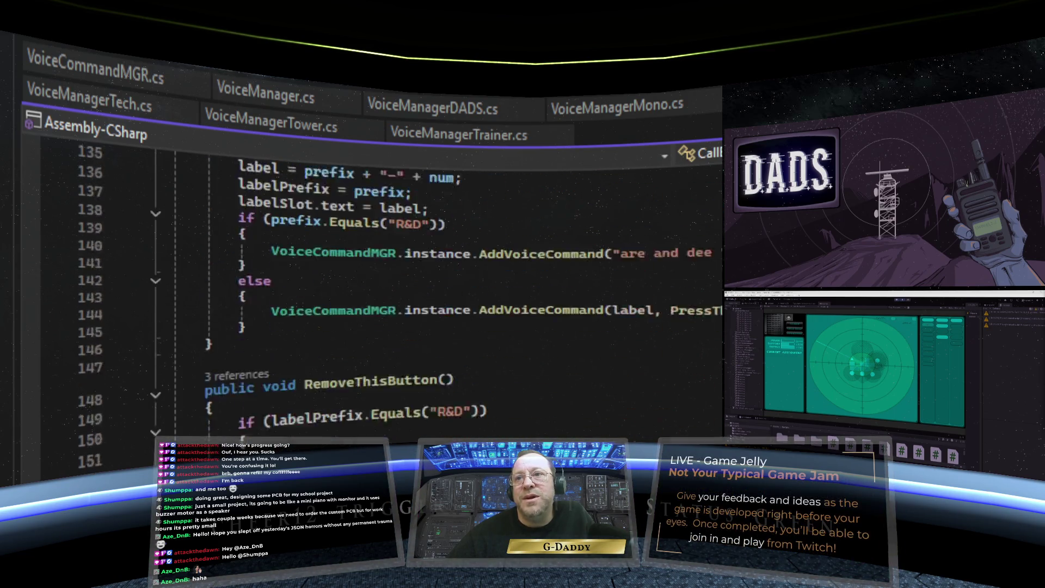
{"action": "scroll", "coordinate": [381, 273], "scroll_direction": "down", "scroll_amount": 9}
{"action": "scroll", "coordinate": [381, 273], "scroll_direction": "down", "scroll_amount": 3}
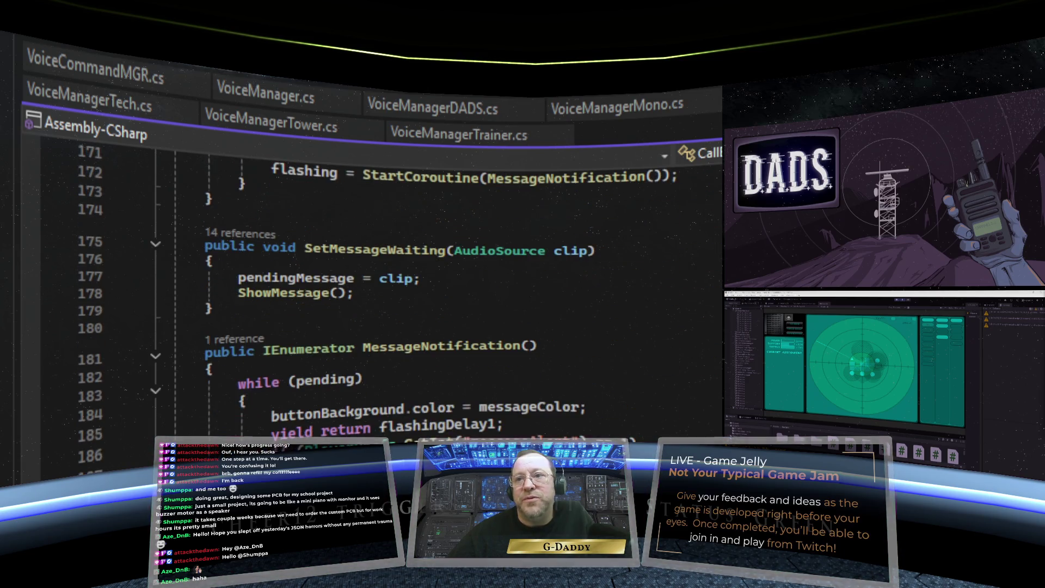
{"action": "scroll", "coordinate": [381, 305], "scroll_direction": "down", "scroll_amount": 5}
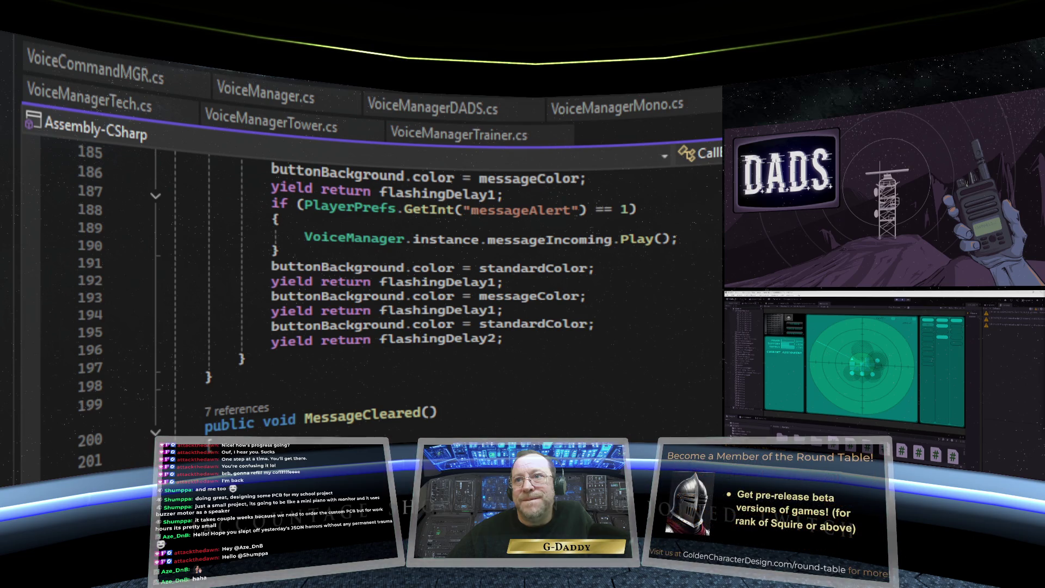
{"action": "scroll", "coordinate": [381, 272], "scroll_direction": "down", "scroll_amount": 4}
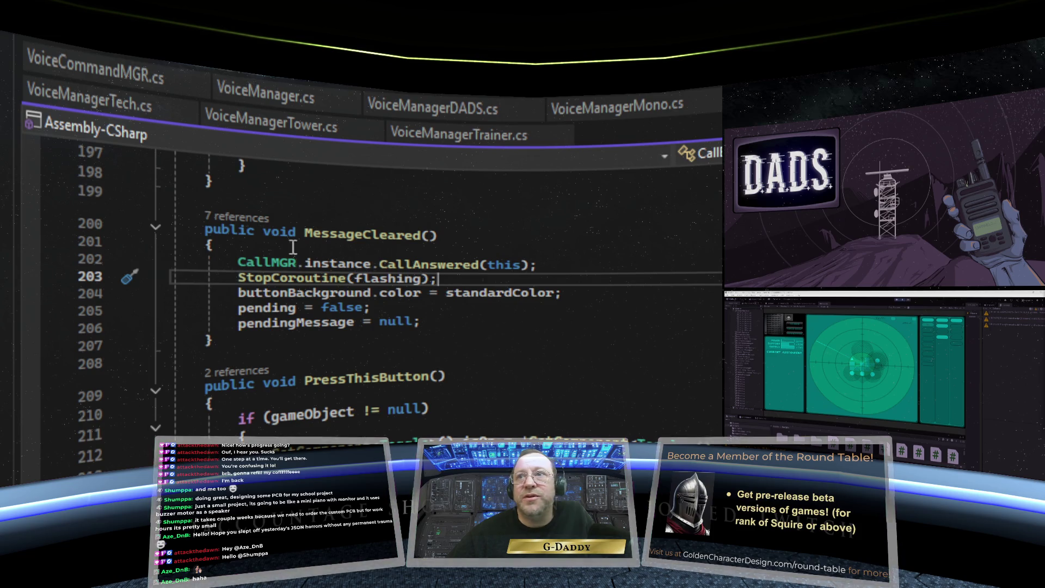
{"action": "scroll", "coordinate": [644, 320], "scroll_direction": "up", "scroll_amount": 2}
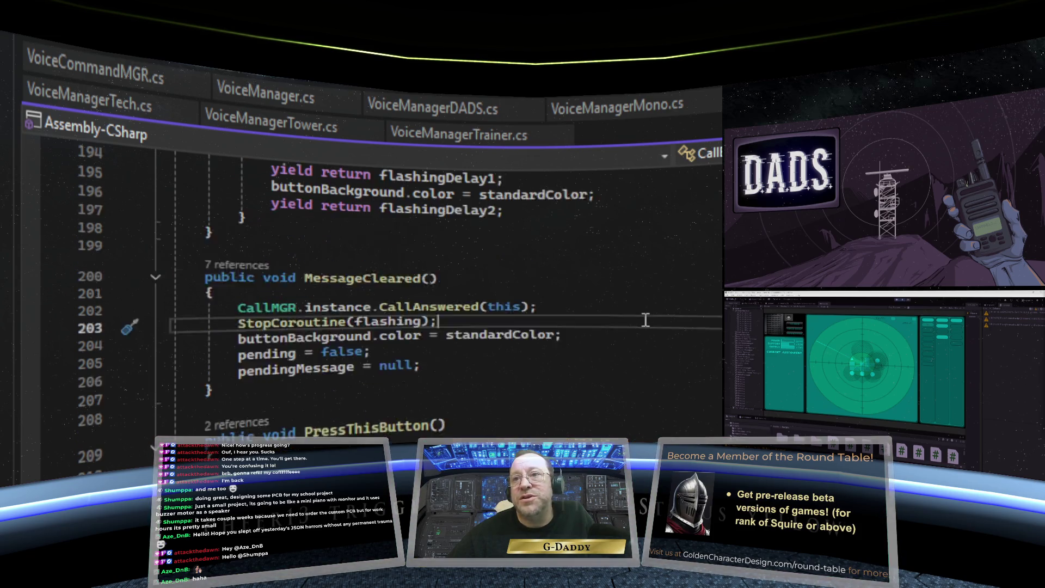
{"action": "scroll", "coordinate": [381, 299], "scroll_direction": "up", "scroll_amount": 20}
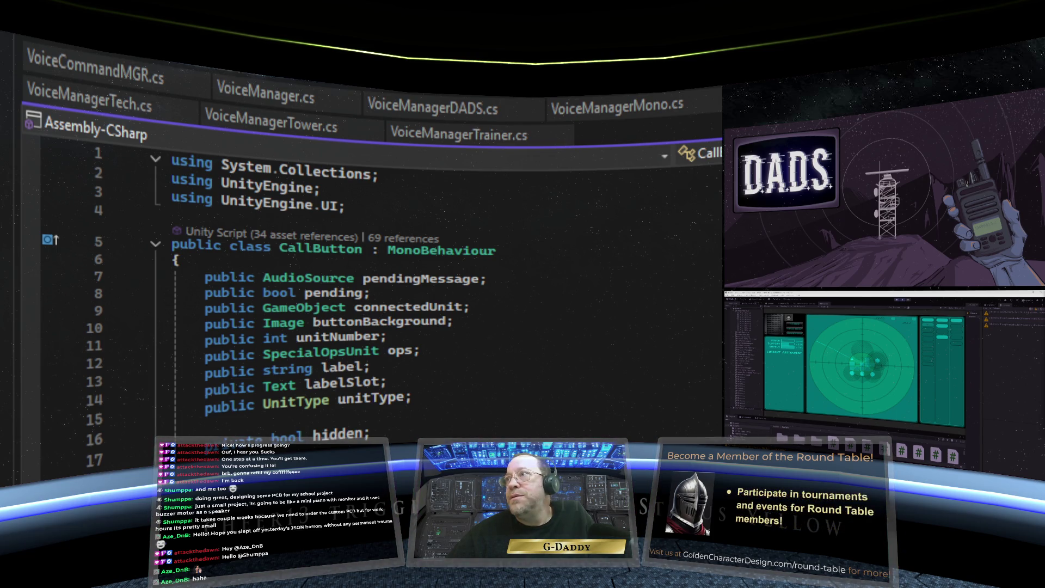
{"action": "scroll", "coordinate": [381, 299], "scroll_direction": "down", "scroll_amount": 20}
{"action": "scroll", "coordinate": [661, 227], "scroll_direction": "up", "scroll_amount": 2}
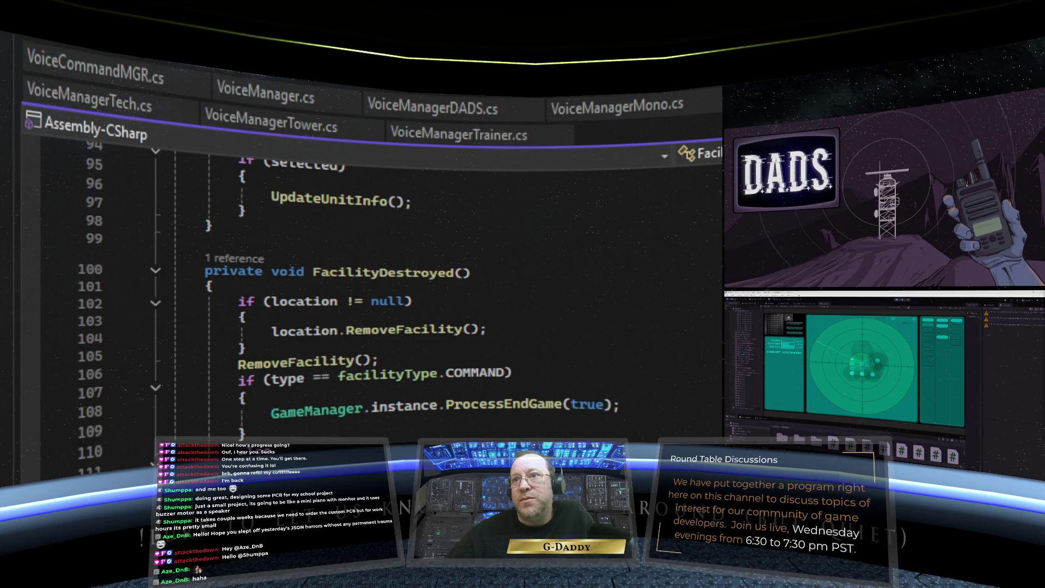
Step: Scroll through FacilityDestroyed's body past its RemoveFacility and ProcessEndGame calls
{"action": "scroll", "coordinate": [370, 294], "scroll_direction": "down", "scroll_amount": 1}
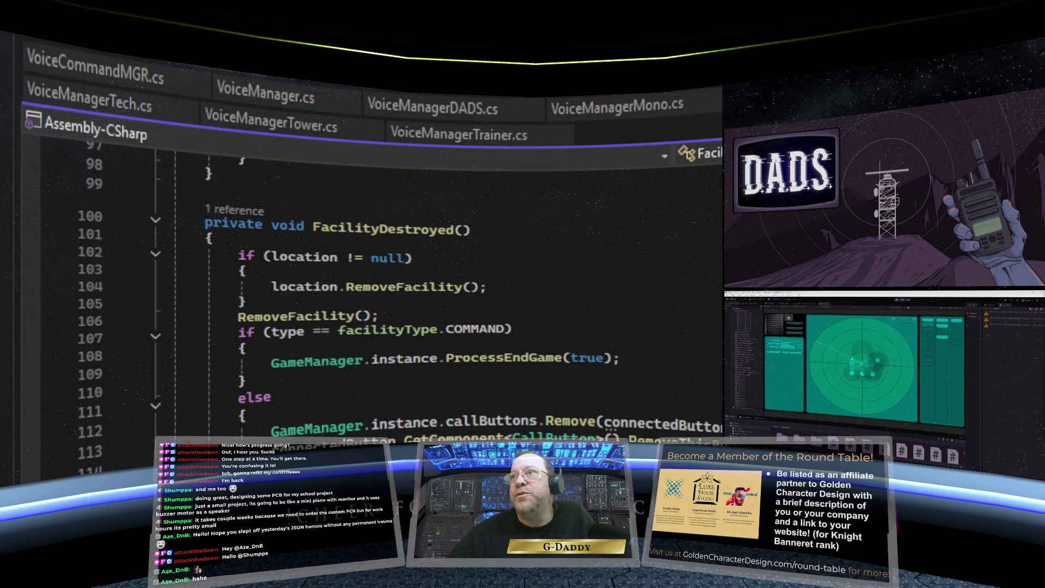
Step: Return to CallButton.cs and put the cursor just after RemoveThisButton()'s opening brace
{"action": "key", "text": "F12"}
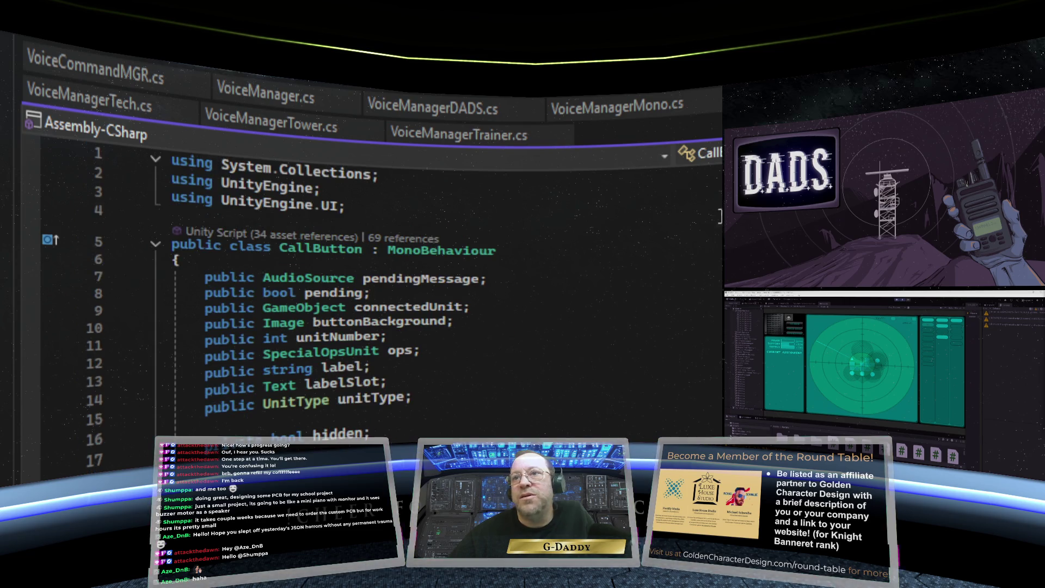
{"action": "scroll", "coordinate": [635, 254], "scroll_direction": "down", "scroll_amount": 15}
{"action": "scroll", "coordinate": [634, 254], "scroll_direction": "down", "scroll_amount": 20}
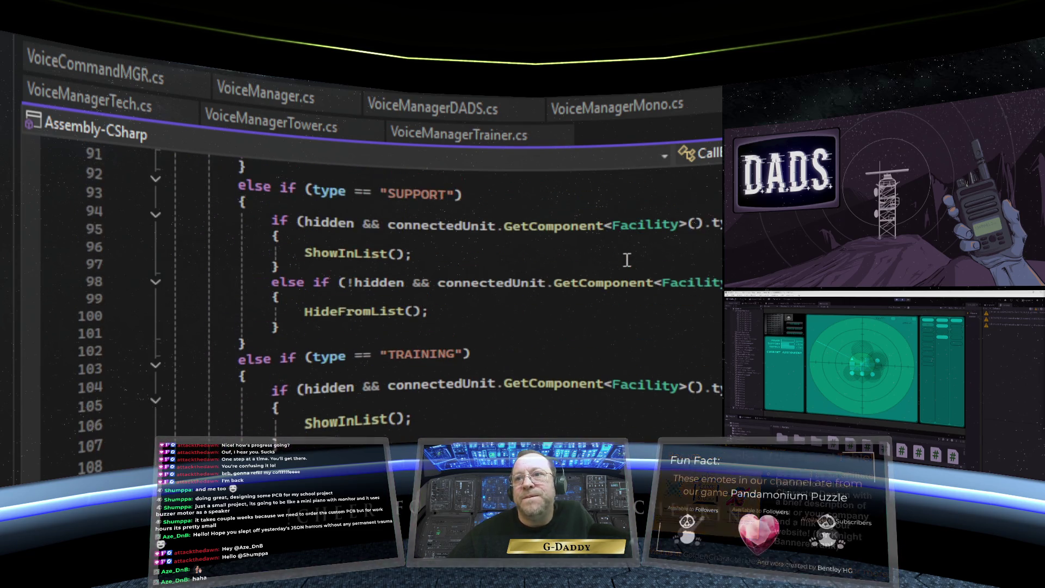
{"action": "scroll", "coordinate": [627, 260], "scroll_direction": "down", "scroll_amount": 8}
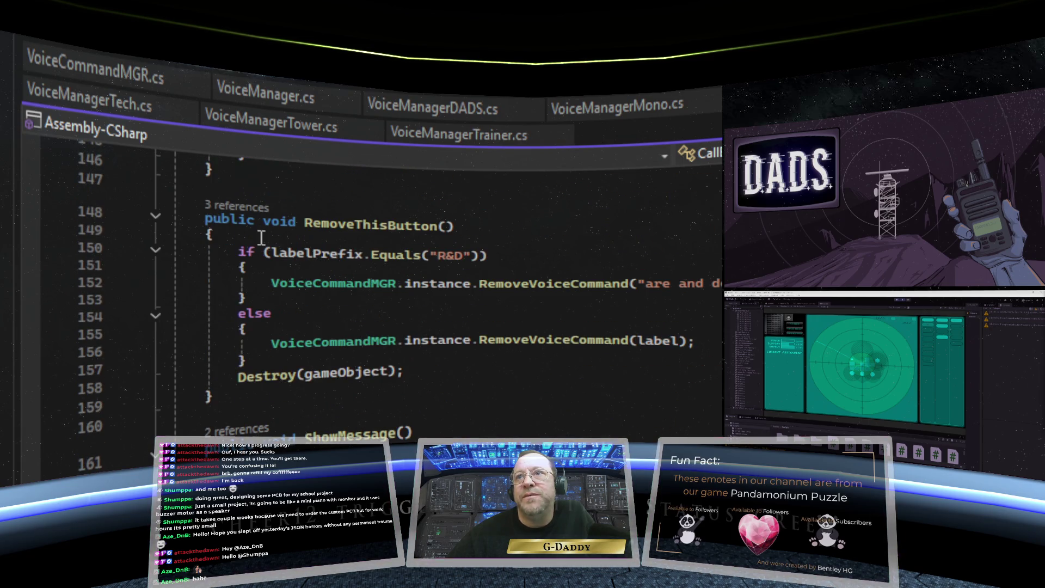
{"action": "left_click", "coordinate": [261, 238]}
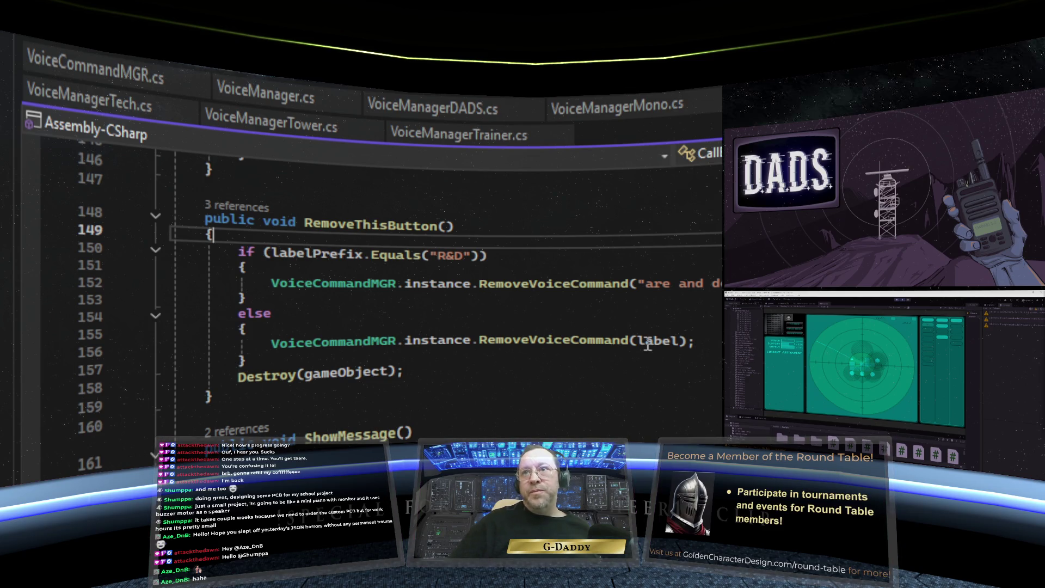
Step: Insert 'pending = false;' as the first line of RemoveThisButton
{"action": "mouse_move", "coordinate": [648, 343]}
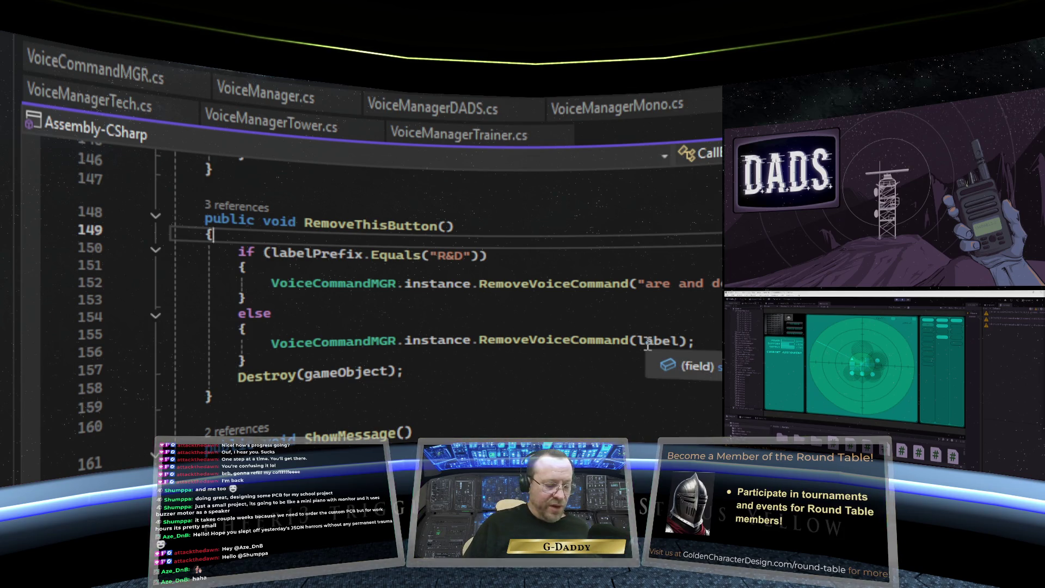
{"action": "key", "text": "Return"}
{"action": "type", "text": "pending = false;"}
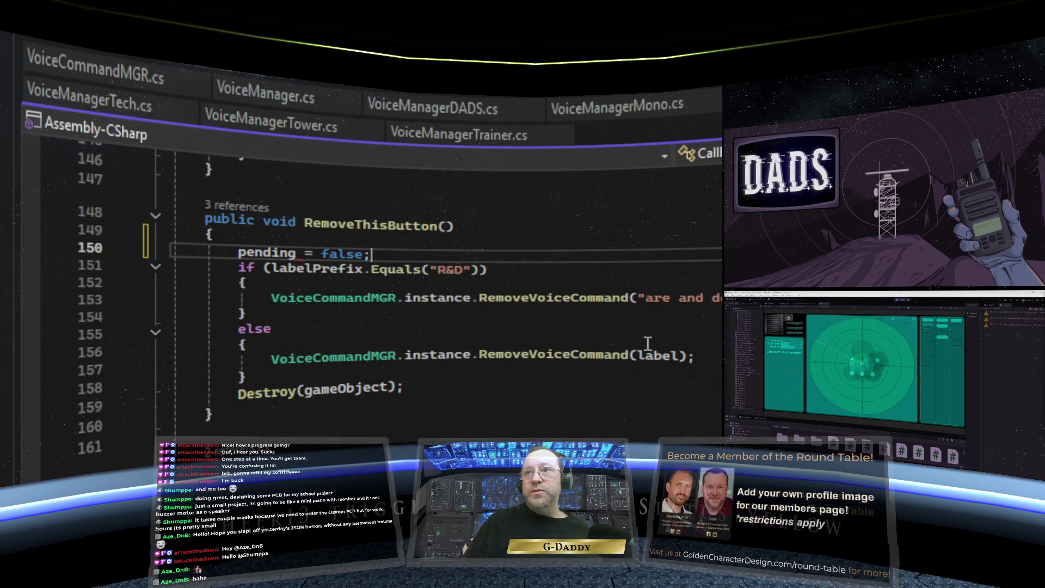
{"action": "left_click", "coordinate": [494, 330]}
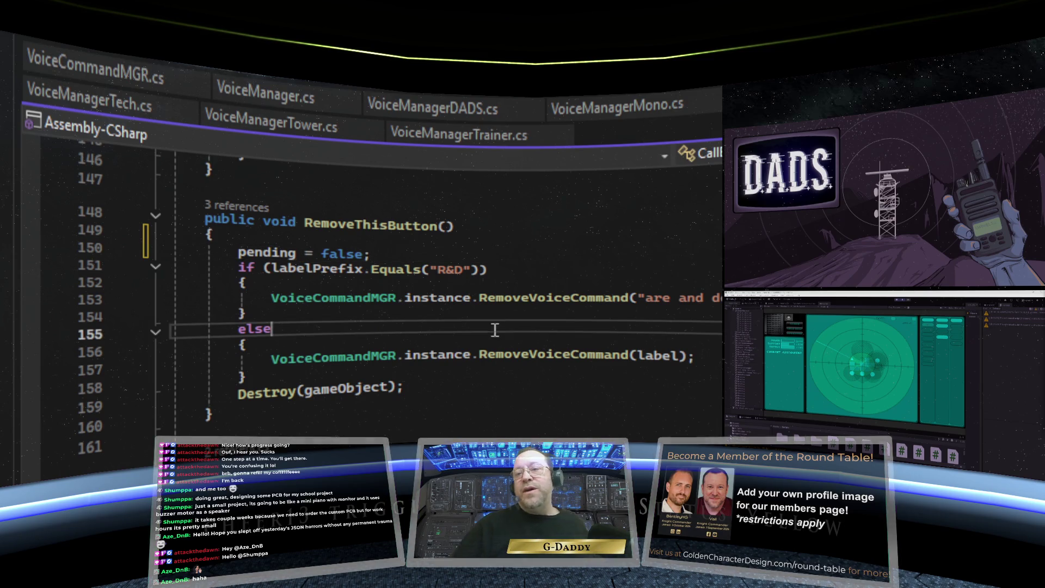
{"action": "left_click", "coordinate": [519, 285]}
Step: Scroll up and down through CallButton.cs to review the edit in context
{"action": "scroll", "coordinate": [520, 286], "scroll_direction": "up", "scroll_amount": 3}
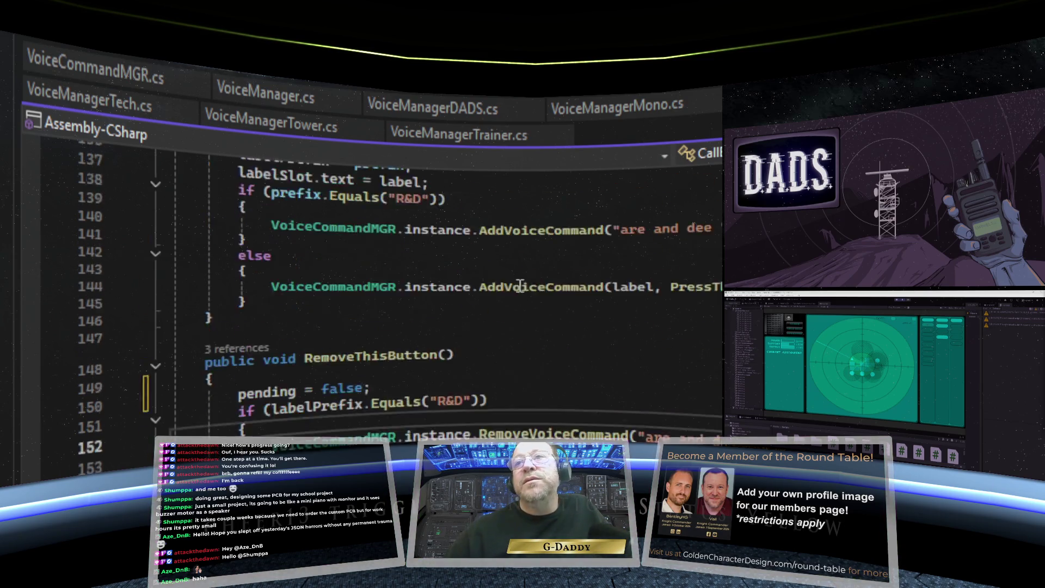
{"action": "scroll", "coordinate": [520, 286], "scroll_direction": "up", "scroll_amount": 10}
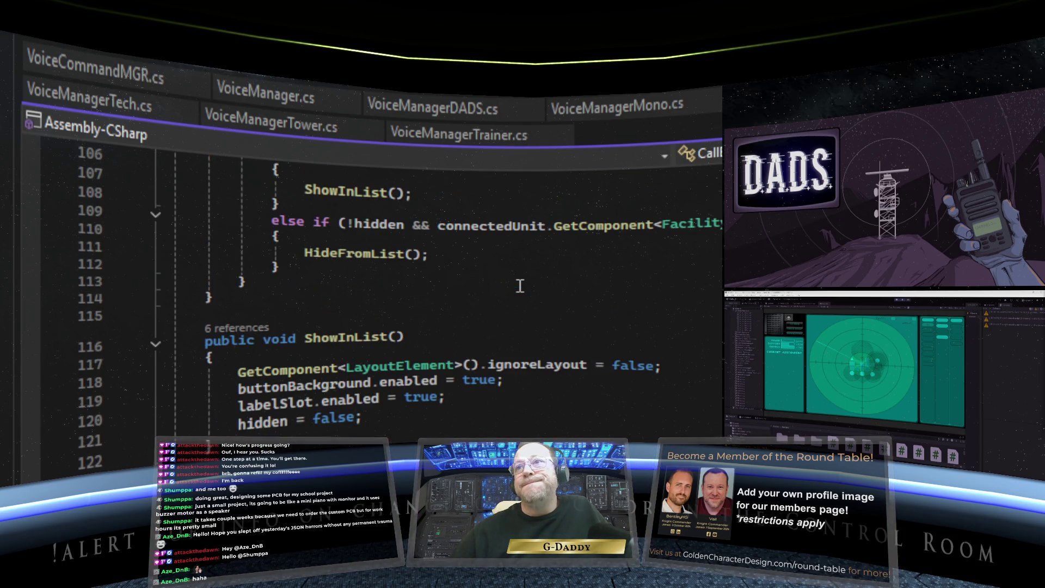
{"action": "scroll", "coordinate": [520, 285], "scroll_direction": "up", "scroll_amount": 10}
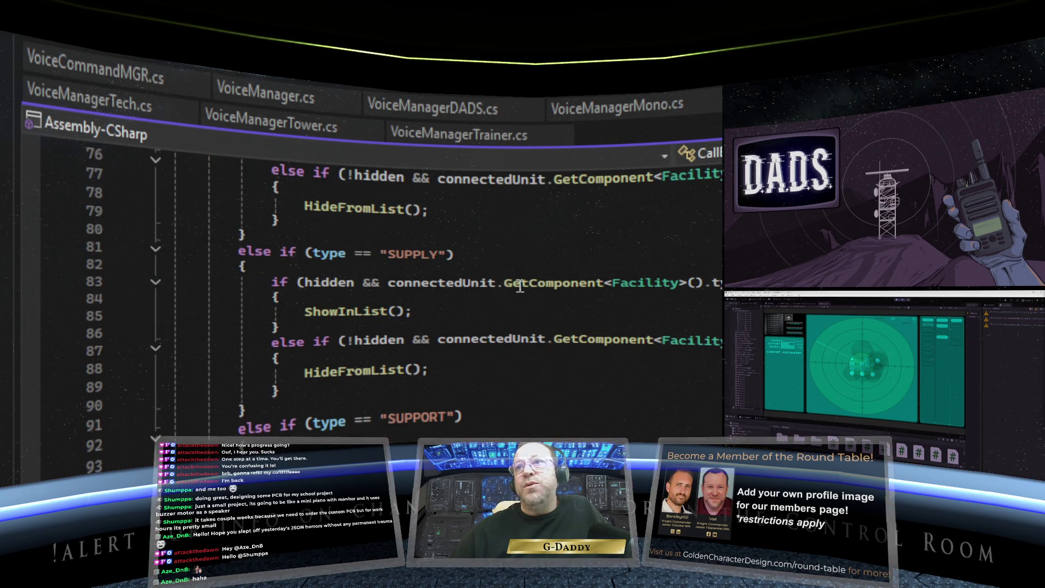
{"action": "scroll", "coordinate": [520, 285], "scroll_direction": "up", "scroll_amount": 15}
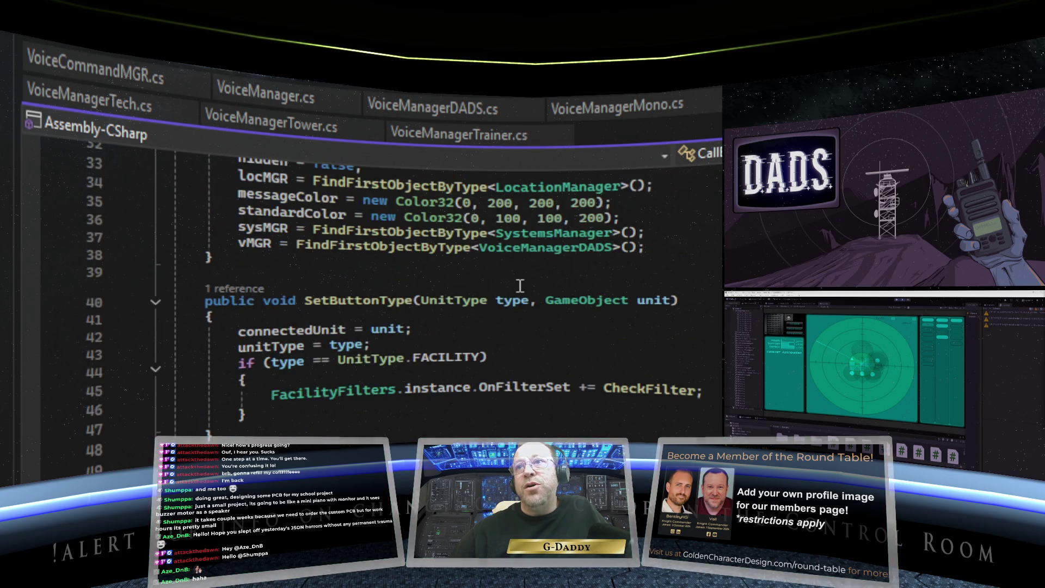
{"action": "scroll", "coordinate": [520, 286], "scroll_direction": "up", "scroll_amount": 3}
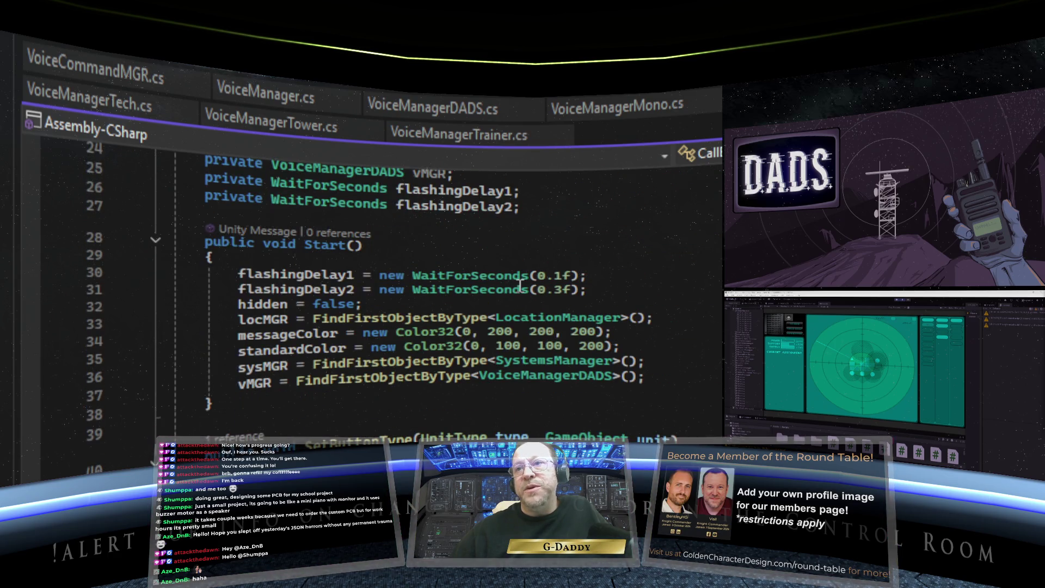
{"action": "scroll", "coordinate": [520, 286], "scroll_direction": "down", "scroll_amount": 1}
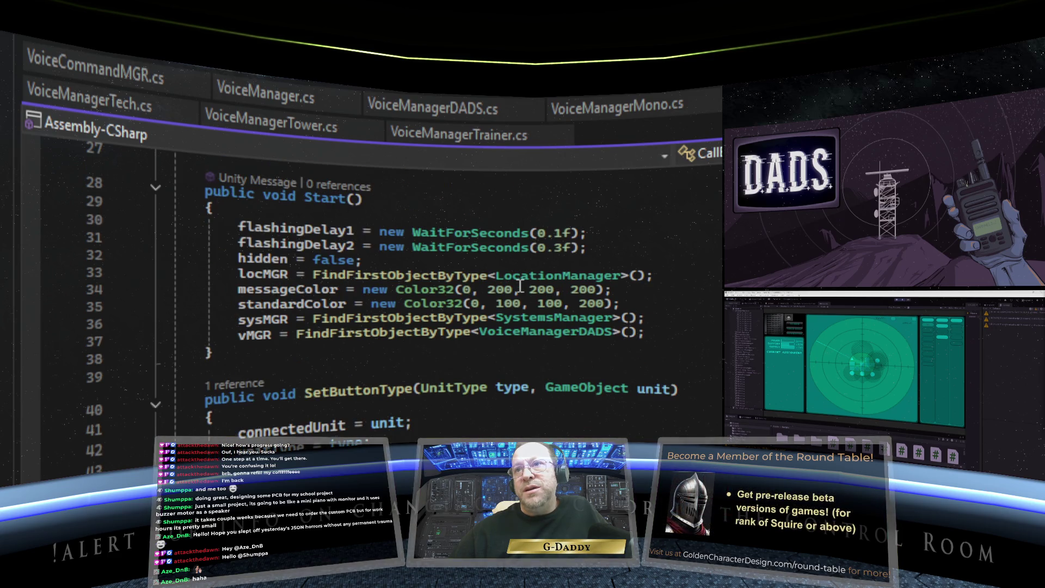
{"action": "scroll", "coordinate": [520, 286], "scroll_direction": "down", "scroll_amount": 2}
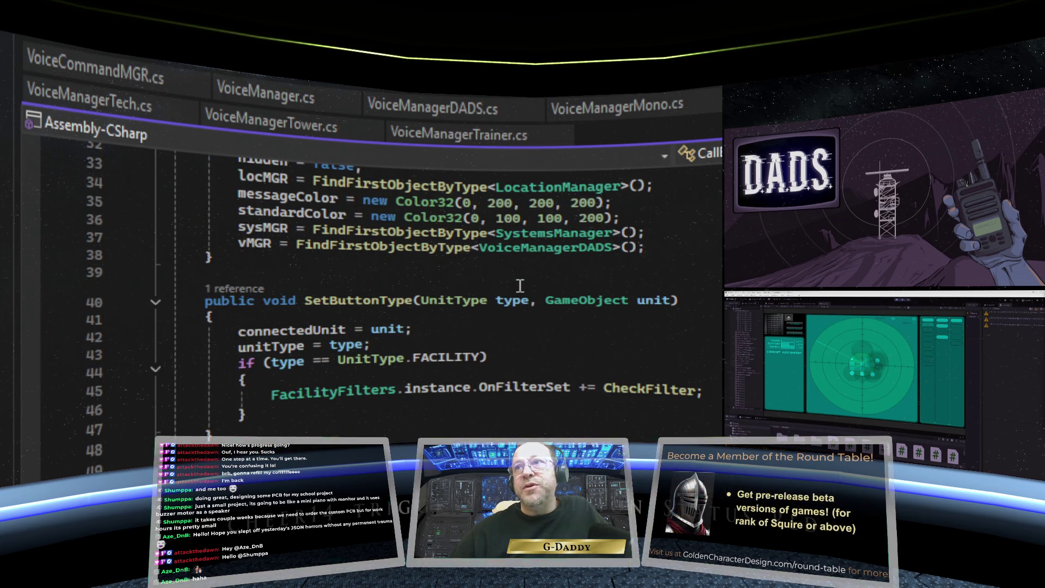
{"action": "scroll", "coordinate": [520, 286], "scroll_direction": "down", "scroll_amount": 4}
{"action": "scroll", "coordinate": [520, 286], "scroll_direction": "down", "scroll_amount": 20}
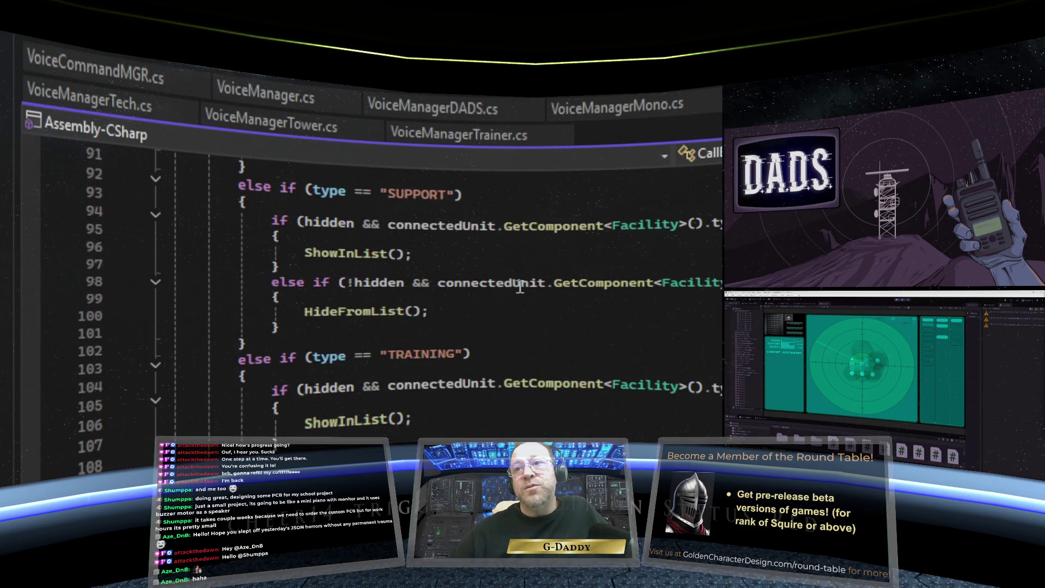
{"action": "scroll", "coordinate": [520, 287], "scroll_direction": "down", "scroll_amount": 7}
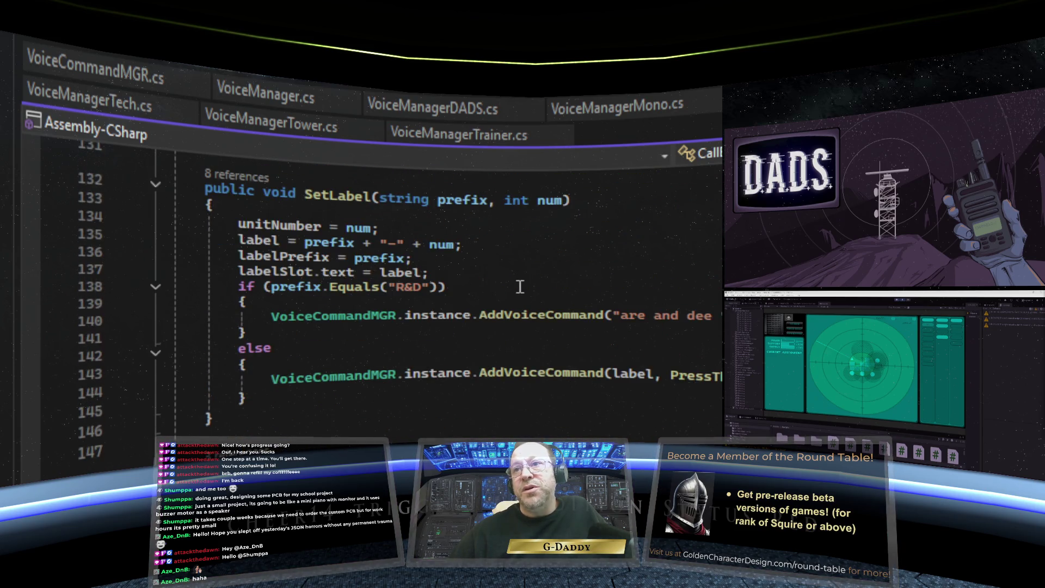
{"action": "scroll", "coordinate": [520, 287], "scroll_direction": "down", "scroll_amount": 5}
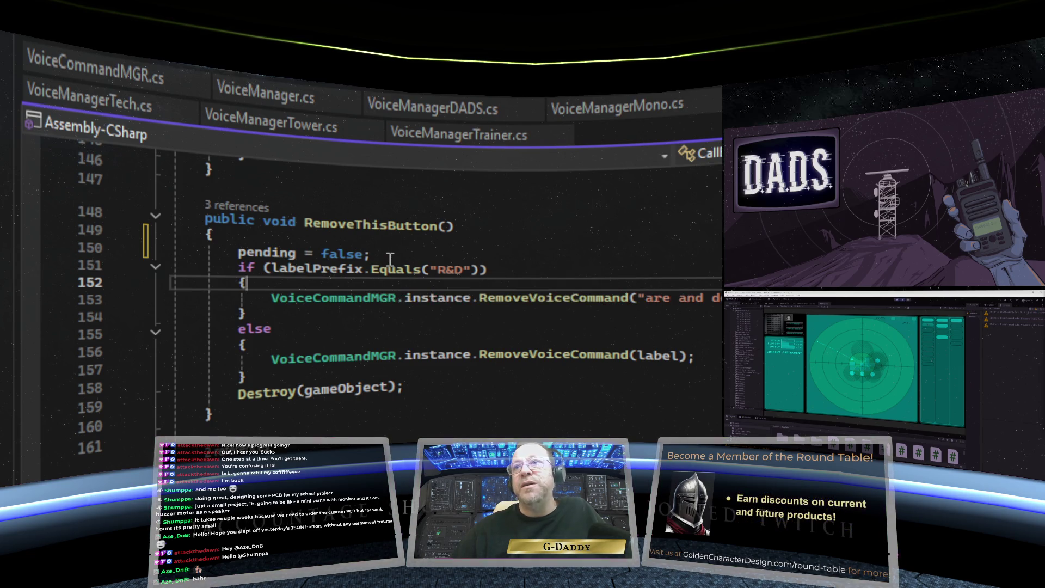
Step: Save the edited CallButton script with Ctrl+S
{"action": "mouse_move", "coordinate": [371, 258]}
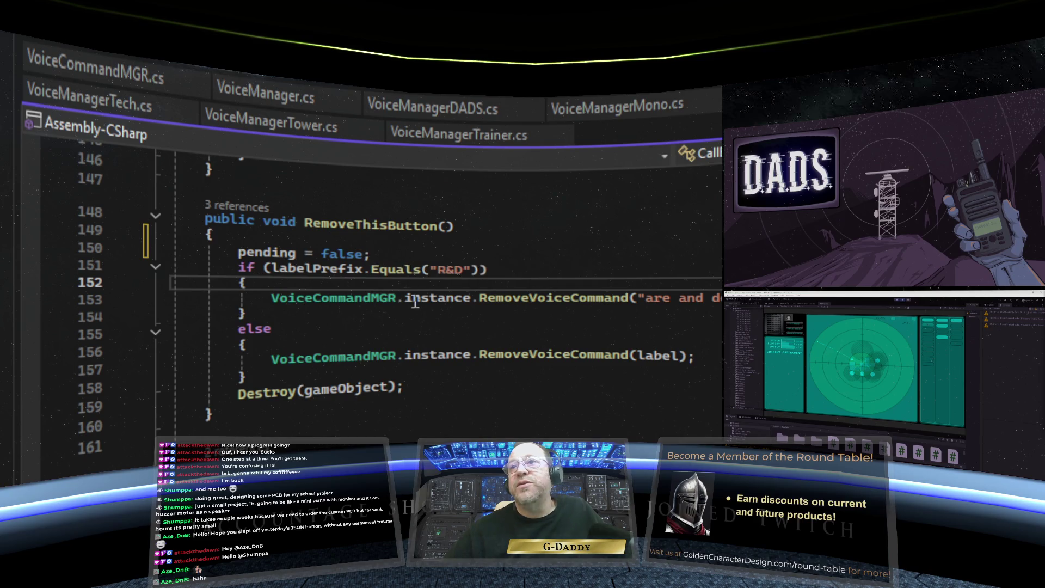
{"action": "left_click", "coordinate": [467, 417]}
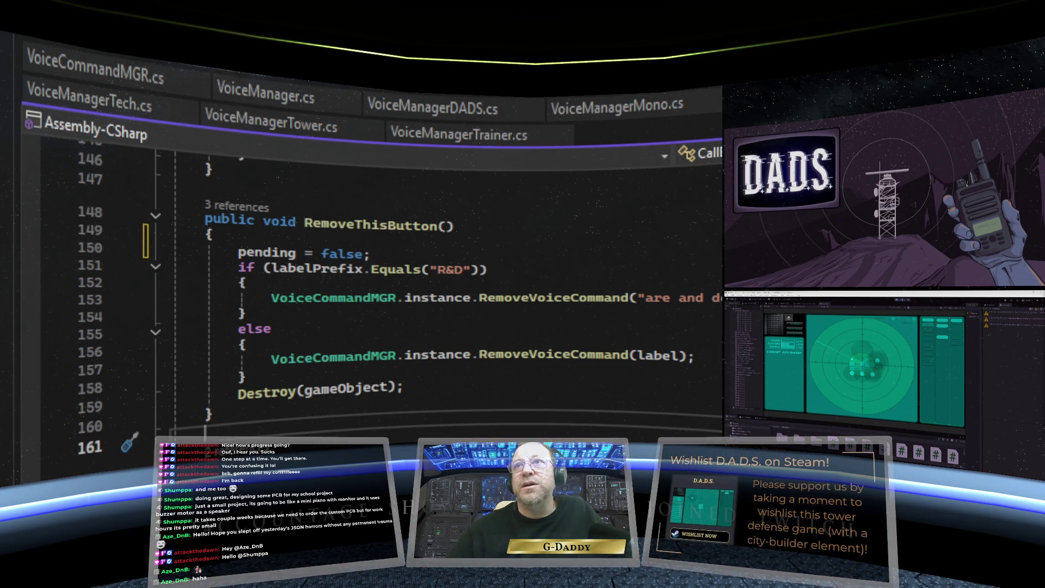
{"action": "key", "text": "ctrl+s"}
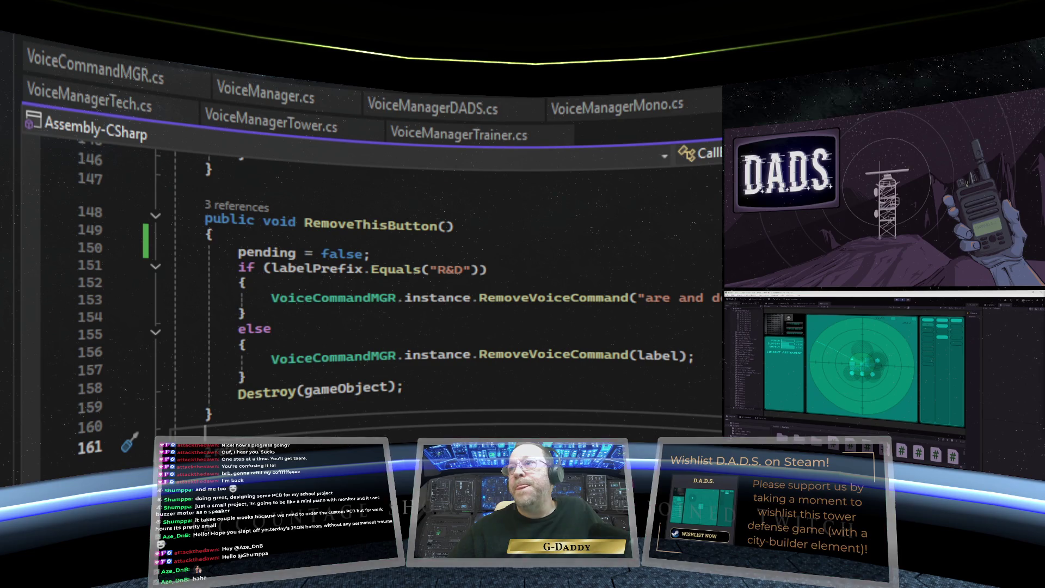
Step: Scroll through the saved CallButton.cs up to its pendingMessage, pending and connectedUnit fields
{"action": "scroll", "coordinate": [381, 300], "scroll_direction": "up", "scroll_amount": 6}
{"action": "scroll", "coordinate": [381, 300], "scroll_direction": "down", "scroll_amount": 5}
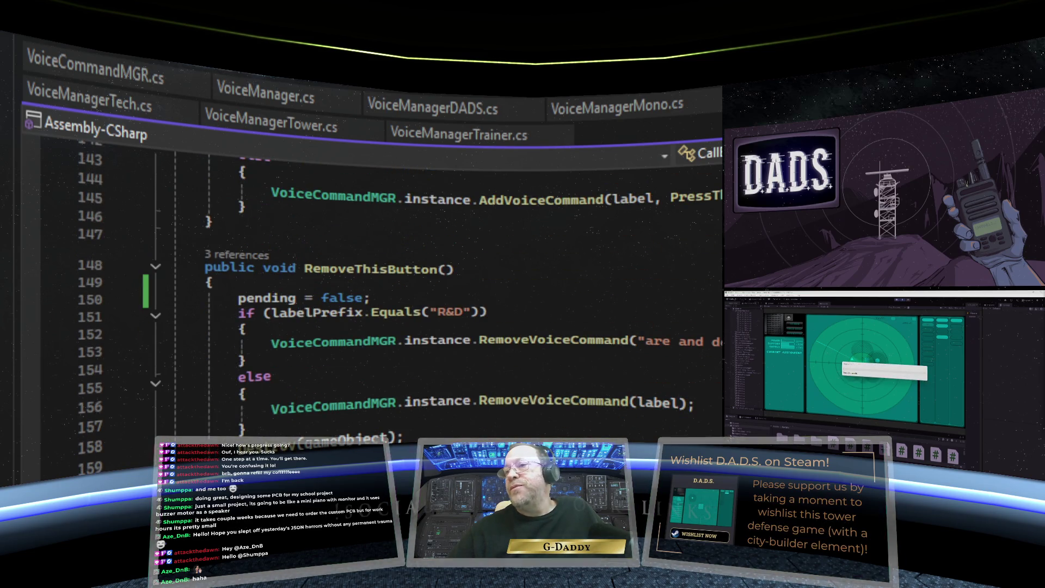
{"action": "scroll", "coordinate": [381, 300], "scroll_direction": "down", "scroll_amount": 3}
{"action": "left_click", "coordinate": [206, 297]}
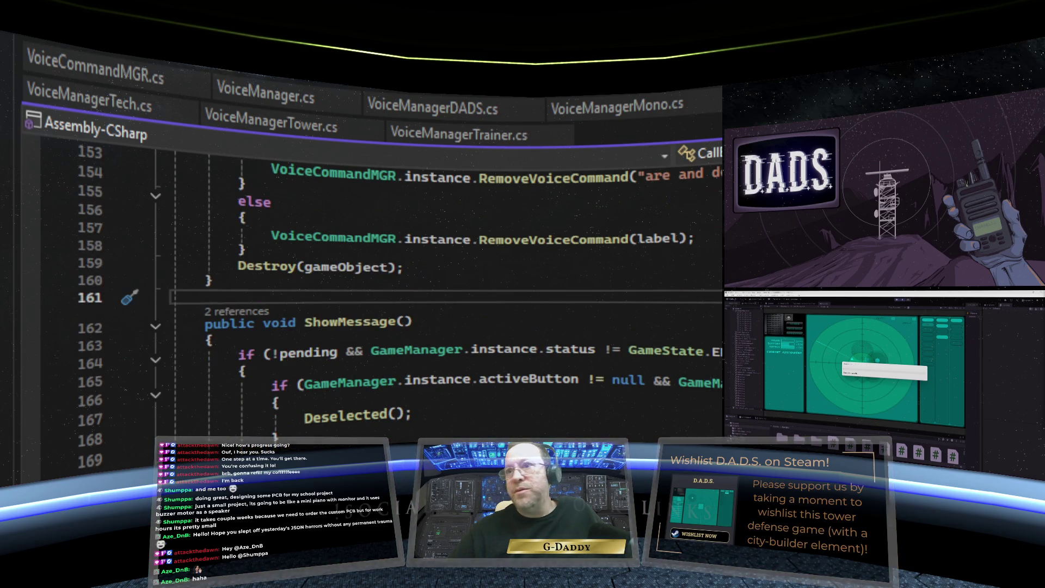
{"action": "scroll", "coordinate": [381, 299], "scroll_direction": "down", "scroll_amount": 6}
{"action": "scroll", "coordinate": [381, 299], "scroll_direction": "down", "scroll_amount": 3}
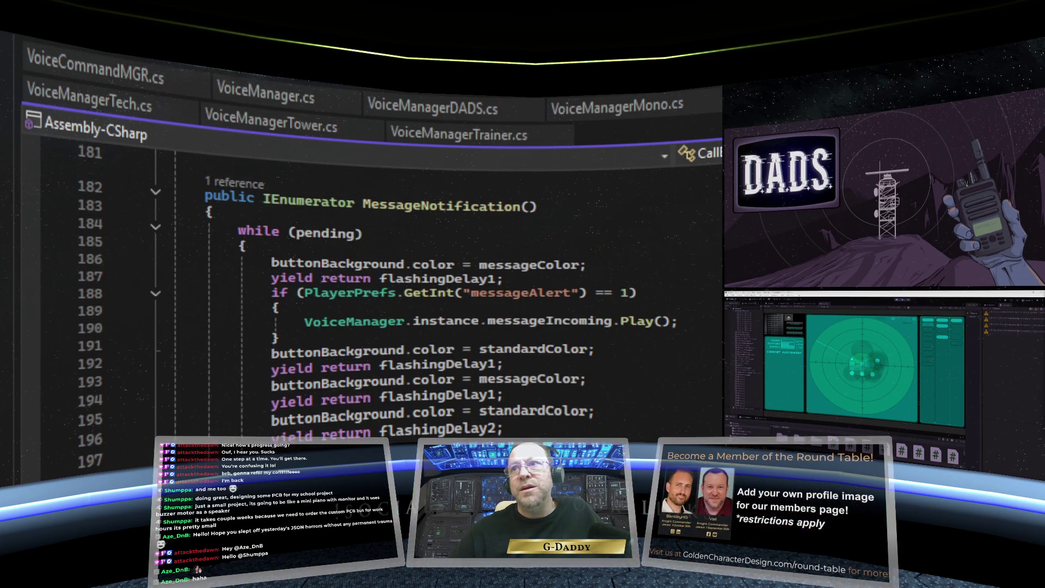
{"action": "scroll", "coordinate": [381, 300], "scroll_direction": "down", "scroll_amount": 4}
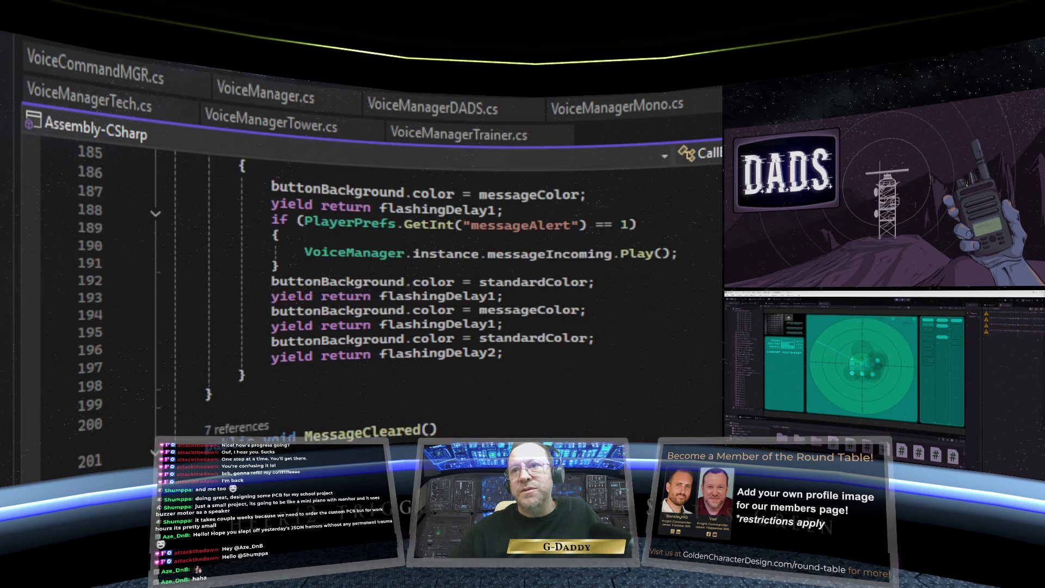
{"action": "scroll", "coordinate": [381, 300], "scroll_direction": "down", "scroll_amount": 20}
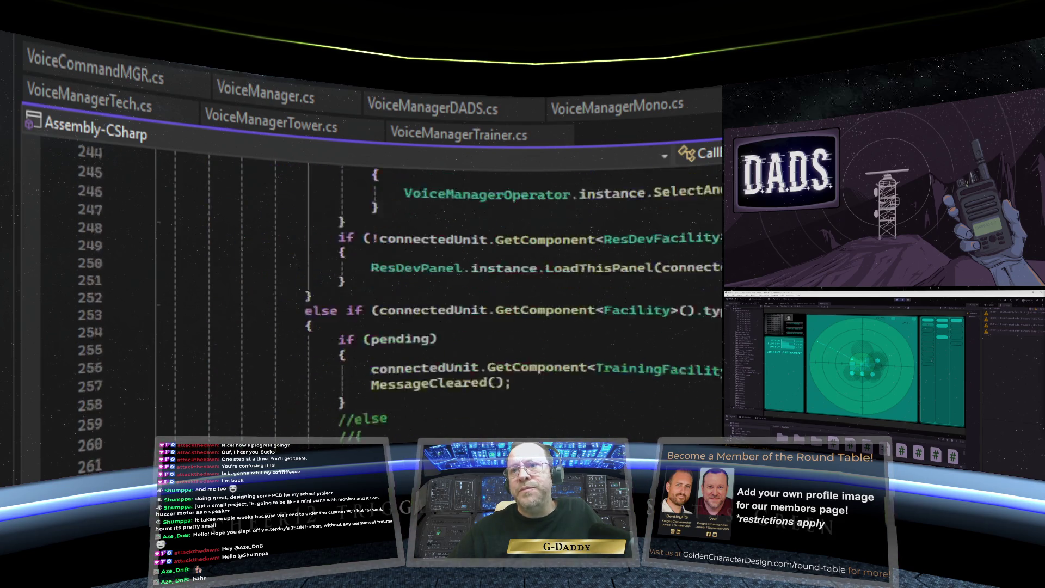
{"action": "scroll", "coordinate": [381, 300], "scroll_direction": "down", "scroll_amount": 6}
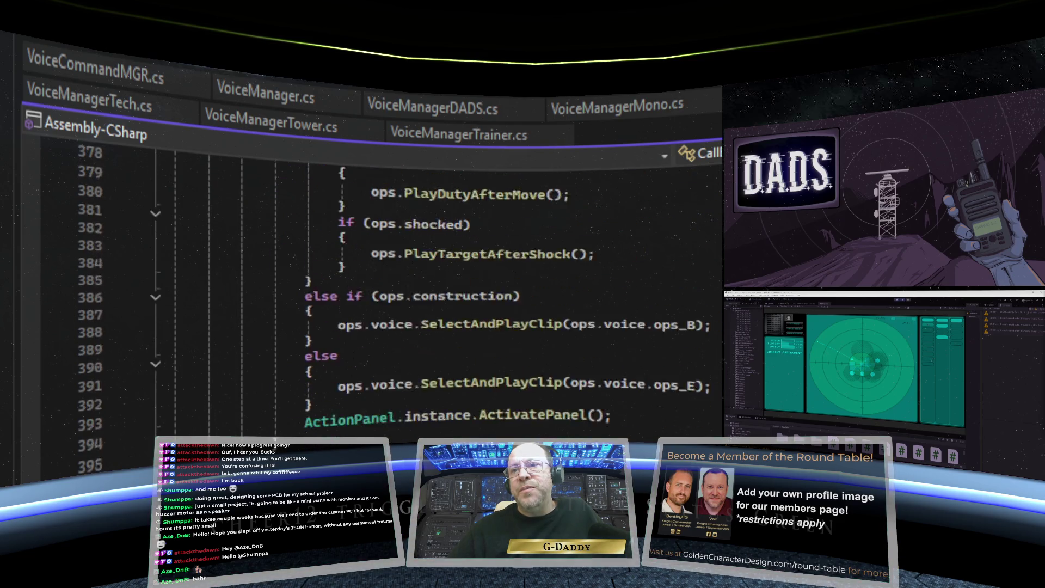
{"action": "scroll", "coordinate": [381, 299], "scroll_direction": "up", "scroll_amount": 20}
{"action": "scroll", "coordinate": [381, 300], "scroll_direction": "up", "scroll_amount": 5}
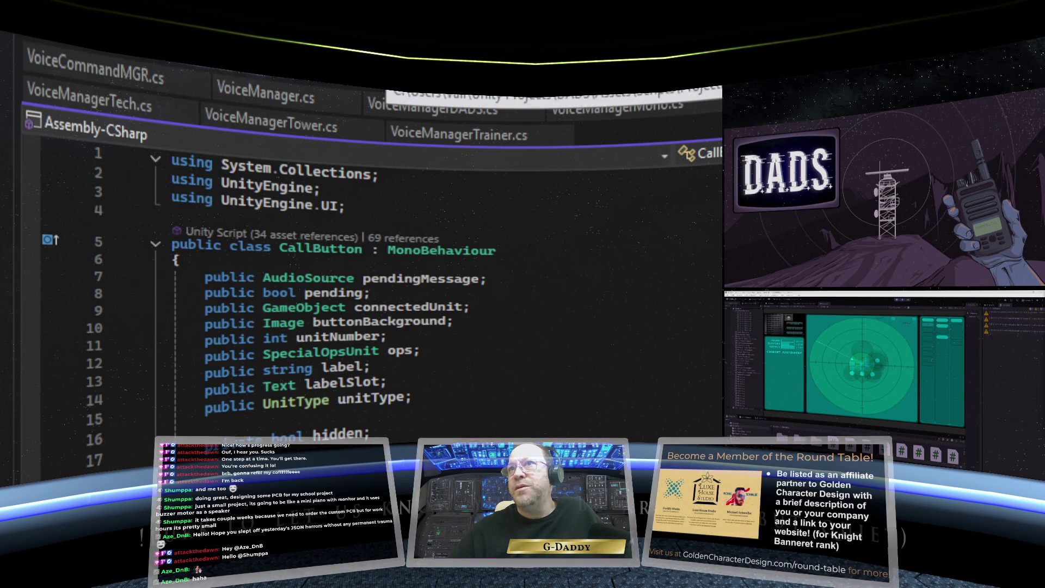
{"action": "left_click", "coordinate": [464, 115]}
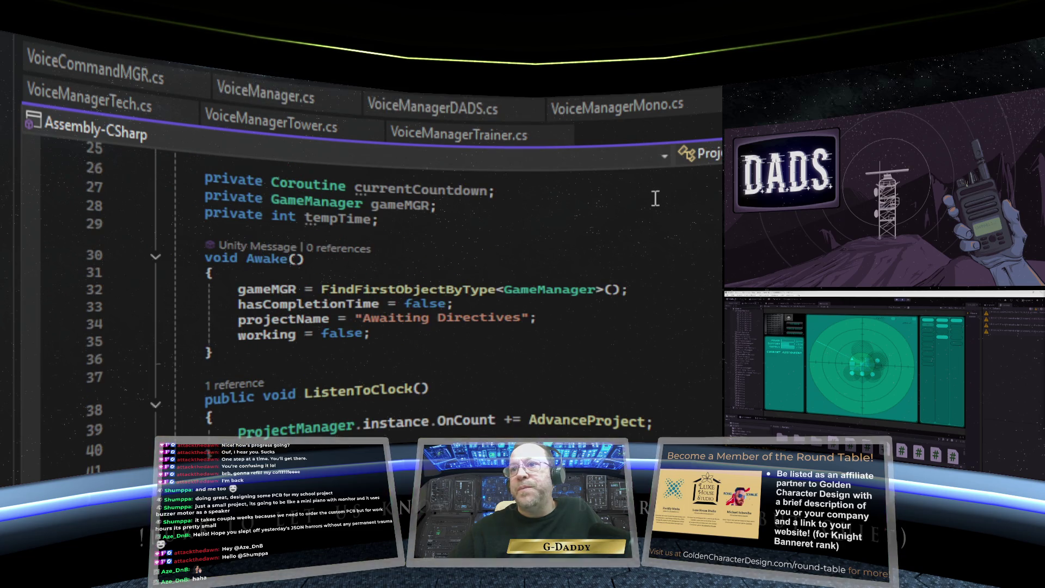
{"action": "scroll", "coordinate": [657, 210], "scroll_direction": "up", "scroll_amount": 5}
{"action": "scroll", "coordinate": [658, 212], "scroll_direction": "down", "scroll_amount": 5}
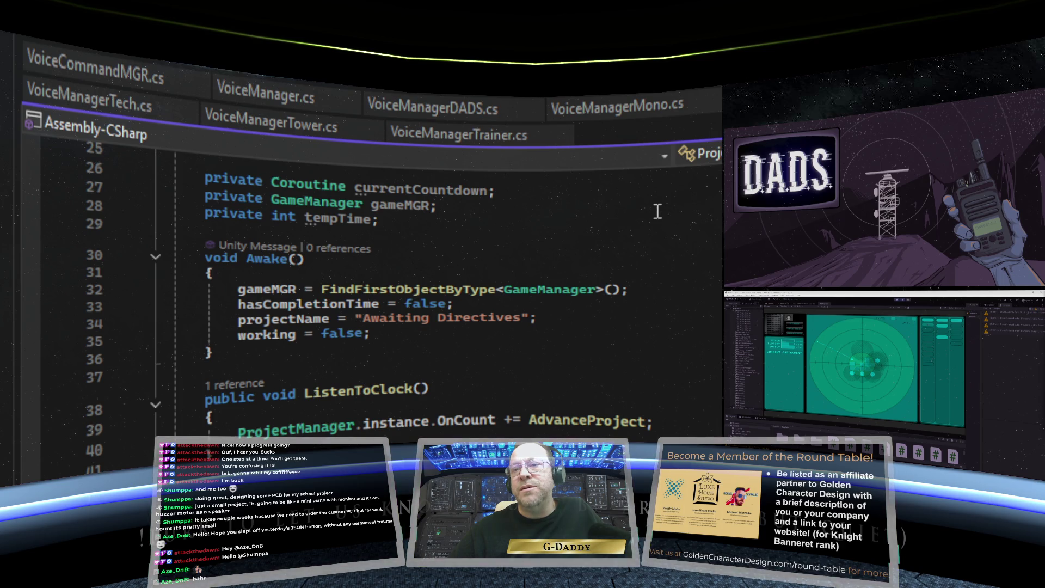
{"action": "scroll", "coordinate": [657, 212], "scroll_direction": "down", "scroll_amount": 2}
{"action": "scroll", "coordinate": [658, 213], "scroll_direction": "down", "scroll_amount": 2}
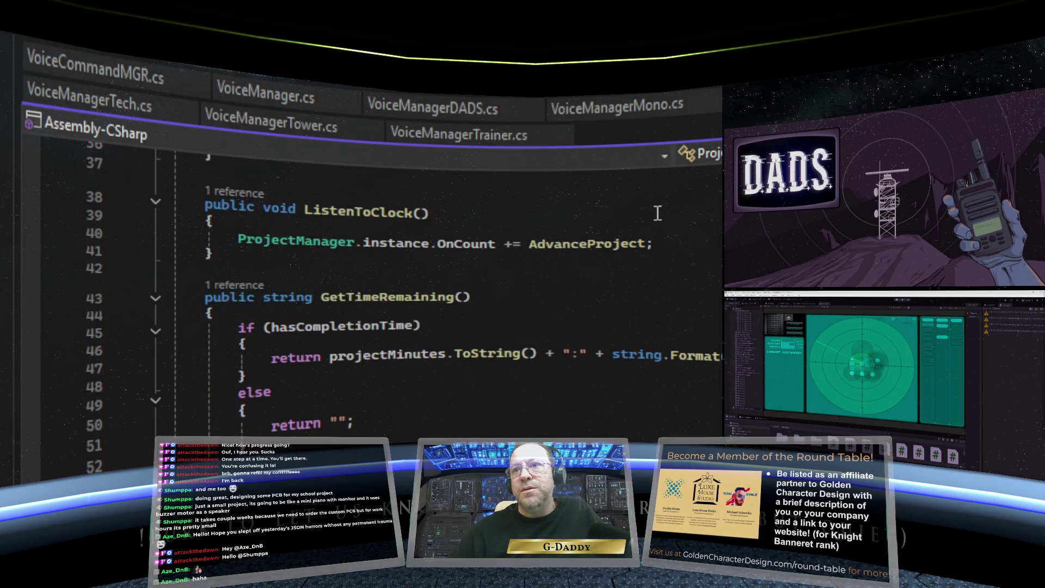
{"action": "scroll", "coordinate": [657, 213], "scroll_direction": "down", "scroll_amount": 2}
{"action": "scroll", "coordinate": [657, 213], "scroll_direction": "down", "scroll_amount": 3}
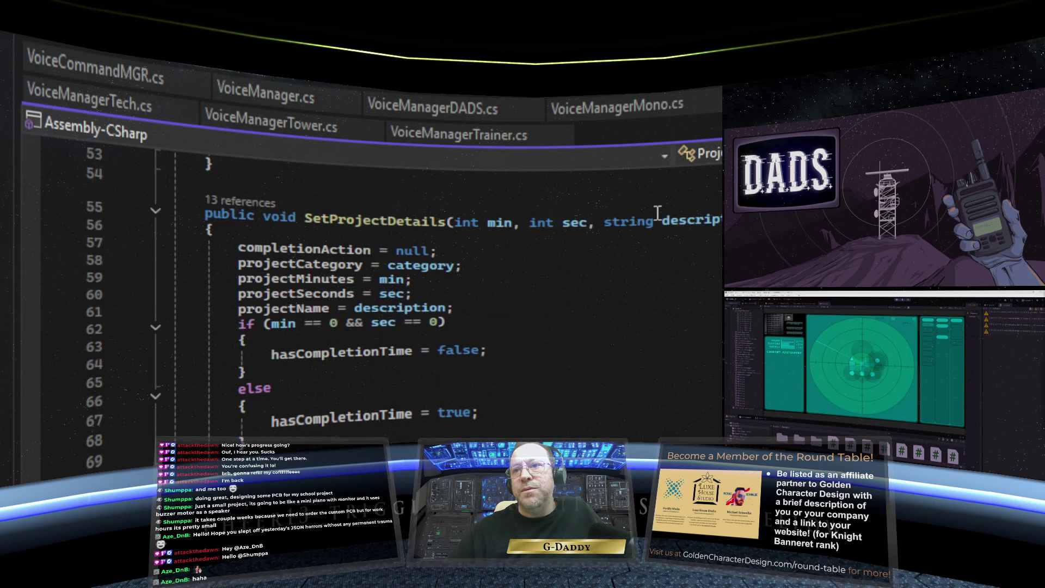
{"action": "scroll", "coordinate": [658, 213], "scroll_direction": "down", "scroll_amount": 4}
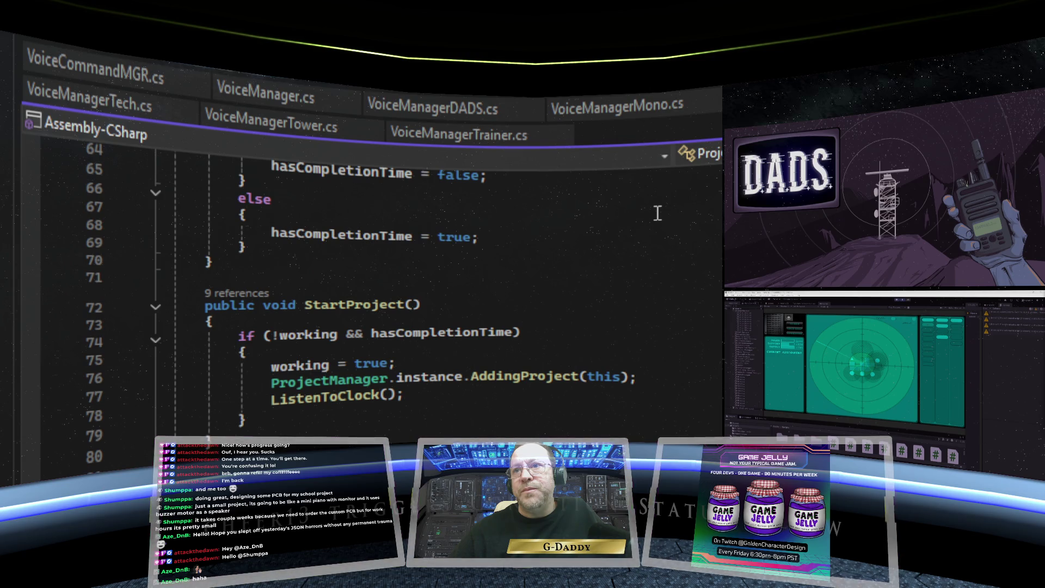
{"action": "scroll", "coordinate": [658, 213], "scroll_direction": "down", "scroll_amount": 14}
{"action": "scroll", "coordinate": [658, 213], "scroll_direction": "down", "scroll_amount": 6}
{"action": "scroll", "coordinate": [658, 213], "scroll_direction": "down", "scroll_amount": 5}
{"action": "scroll", "coordinate": [658, 213], "scroll_direction": "up", "scroll_amount": 12}
{"action": "key", "text": "ctrl+Home"}
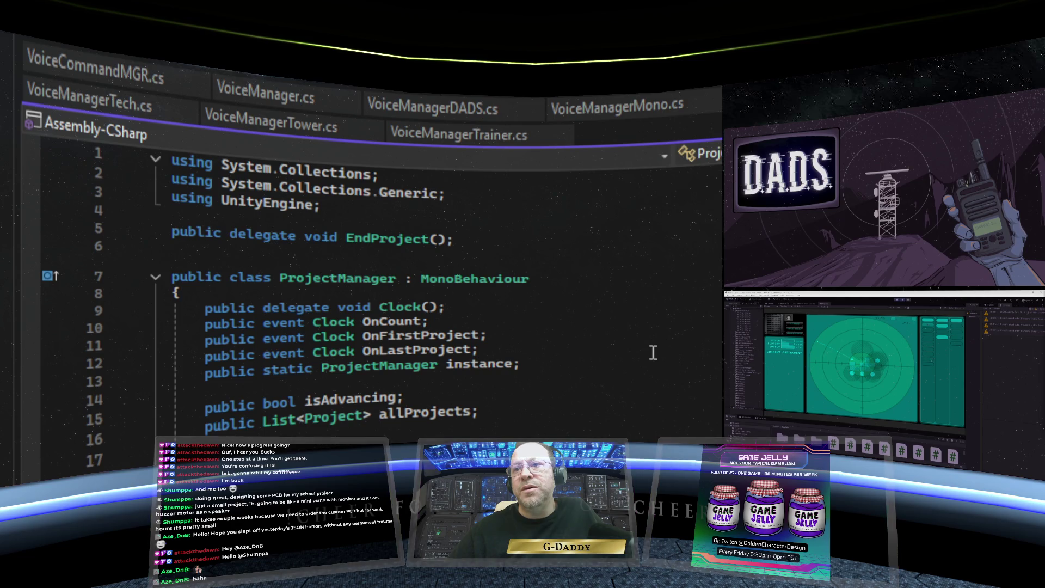
Step: Review Awake, StartAdvance and ProjectWorking in ProjectManager.cs, then return to Facility.cs's FacilityDestroyed
{"action": "scroll", "coordinate": [654, 353], "scroll_direction": "down", "scroll_amount": 1}
{"action": "scroll", "coordinate": [653, 352], "scroll_direction": "down", "scroll_amount": 7}
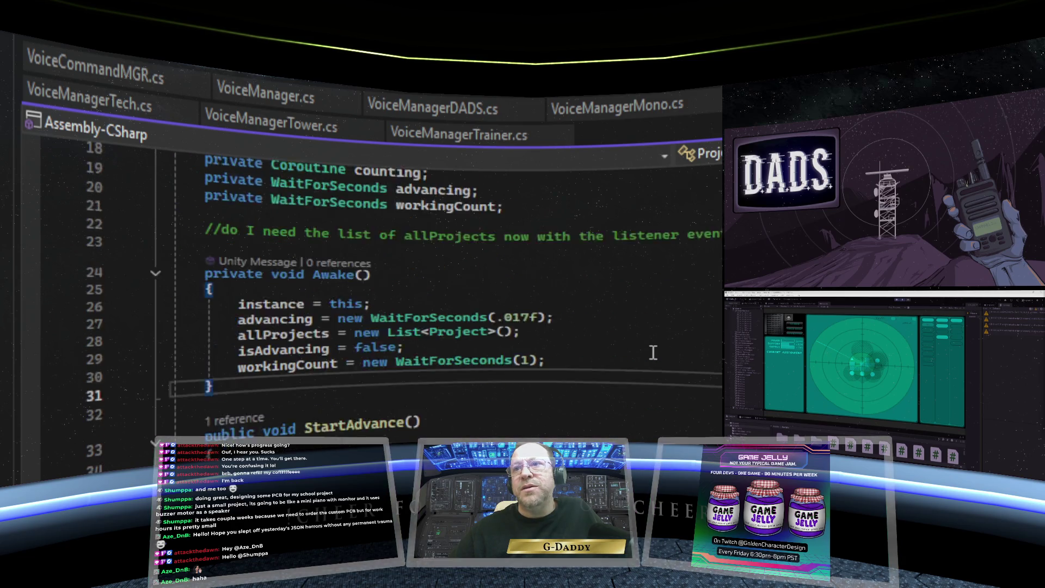
{"action": "scroll", "coordinate": [653, 353], "scroll_direction": "down", "scroll_amount": 7}
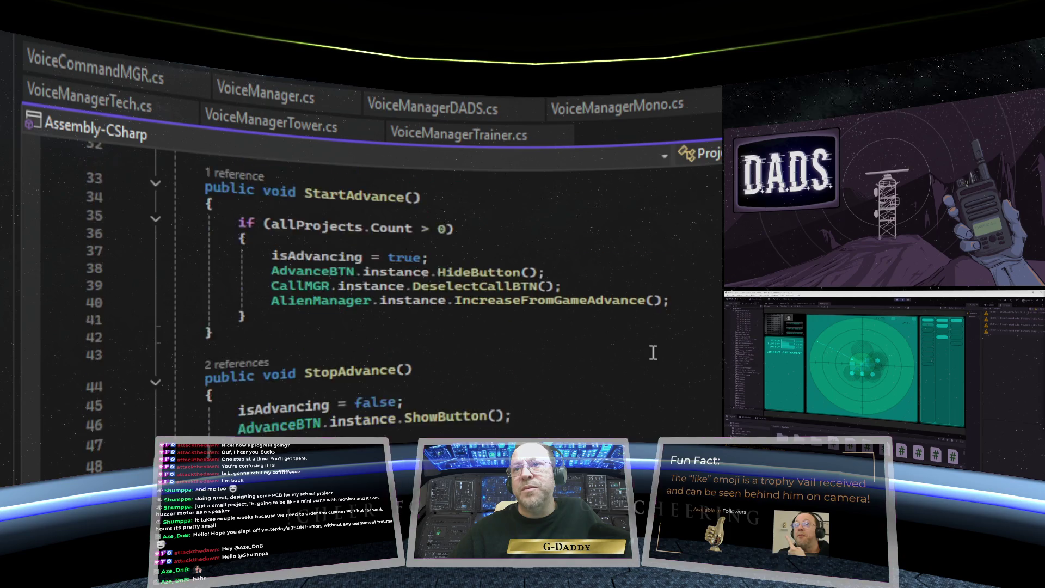
{"action": "scroll", "coordinate": [653, 353], "scroll_direction": "down", "scroll_amount": 3}
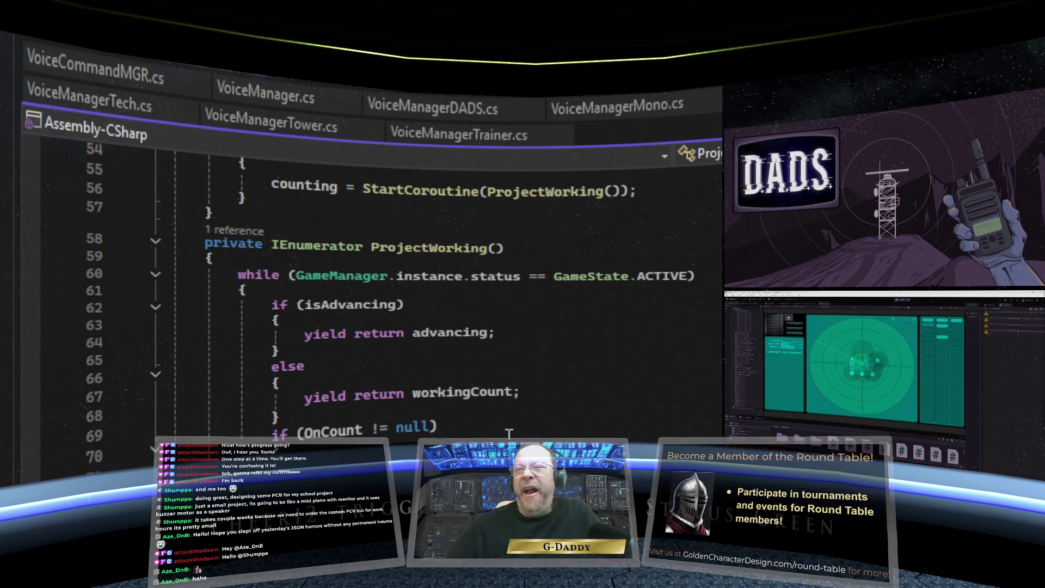
{"action": "scroll", "coordinate": [508, 419], "scroll_direction": "down", "scroll_amount": 5}
{"action": "scroll", "coordinate": [507, 415], "scroll_direction": "up", "scroll_amount": 16}
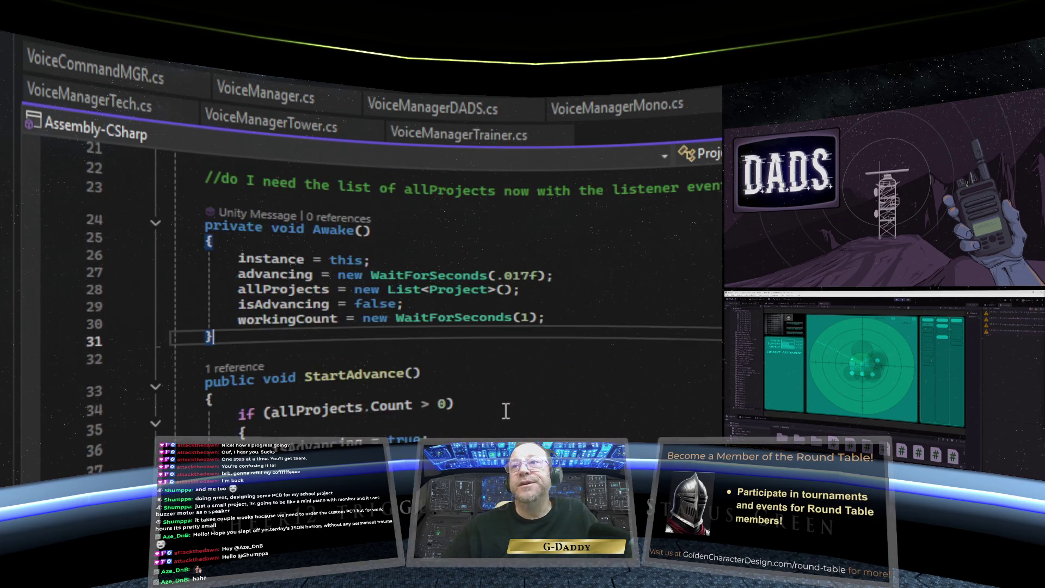
{"action": "scroll", "coordinate": [506, 411], "scroll_direction": "up", "scroll_amount": 7}
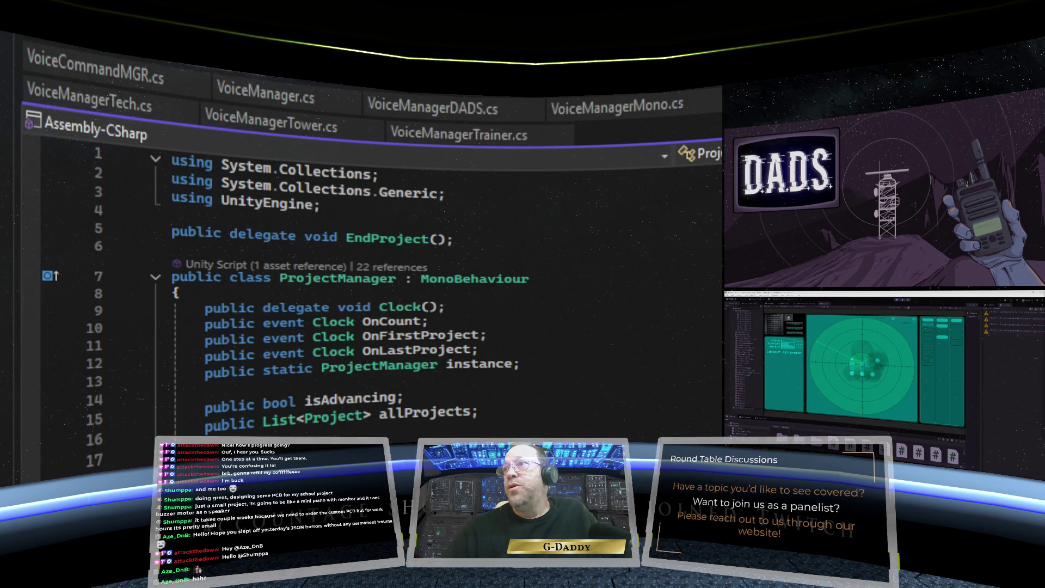
{"action": "left_click", "coordinate": [683, 202]}
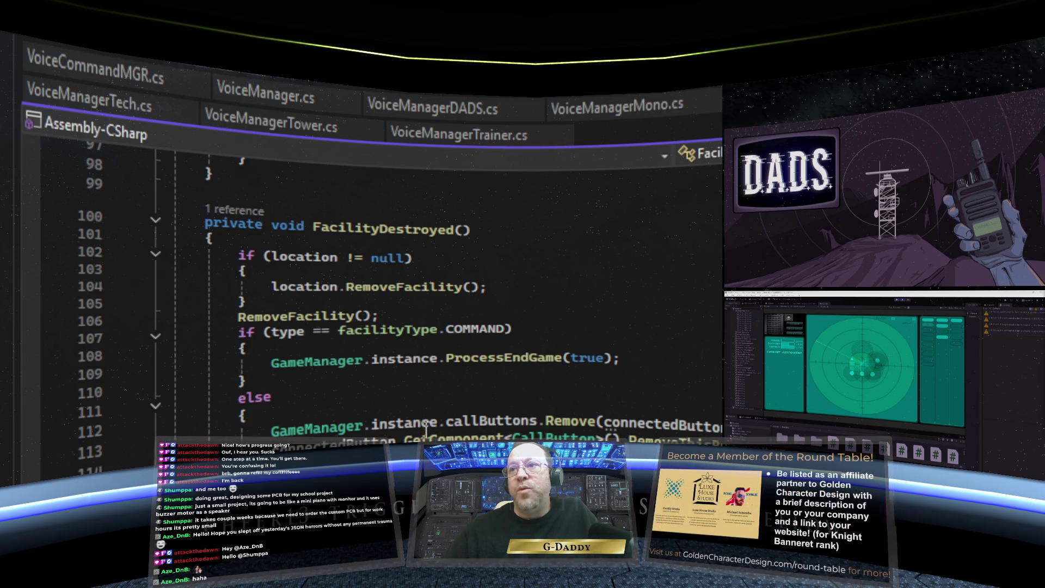
Step: Scroll through FacilityDestroyed, ImpactStructure, RemoveFacility and SetFacilityBasics in Facility.cs
{"action": "scroll", "coordinate": [381, 300], "scroll_direction": "down", "scroll_amount": 1}
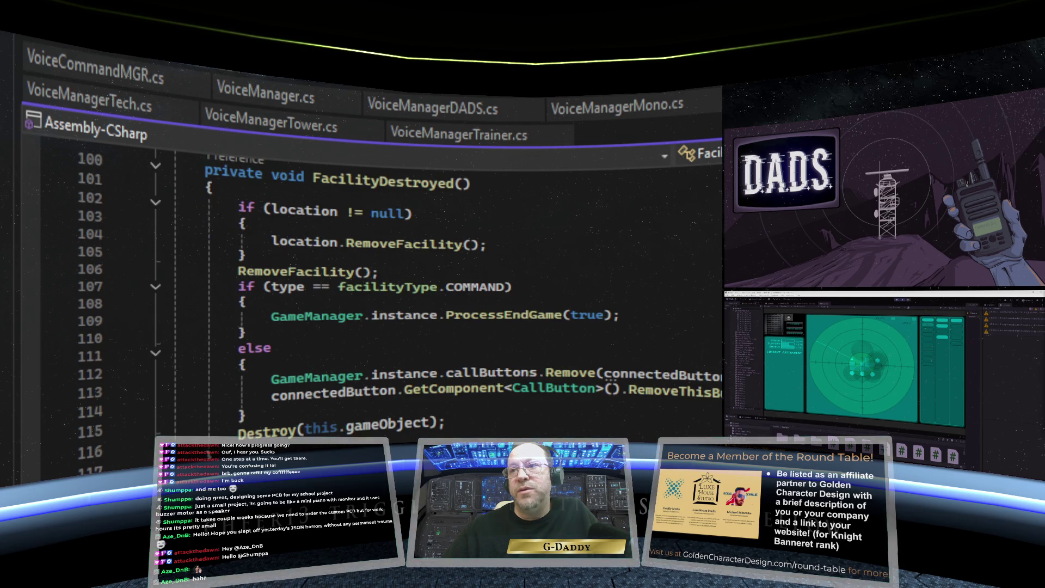
{"action": "scroll", "coordinate": [381, 299], "scroll_direction": "up", "scroll_amount": 17}
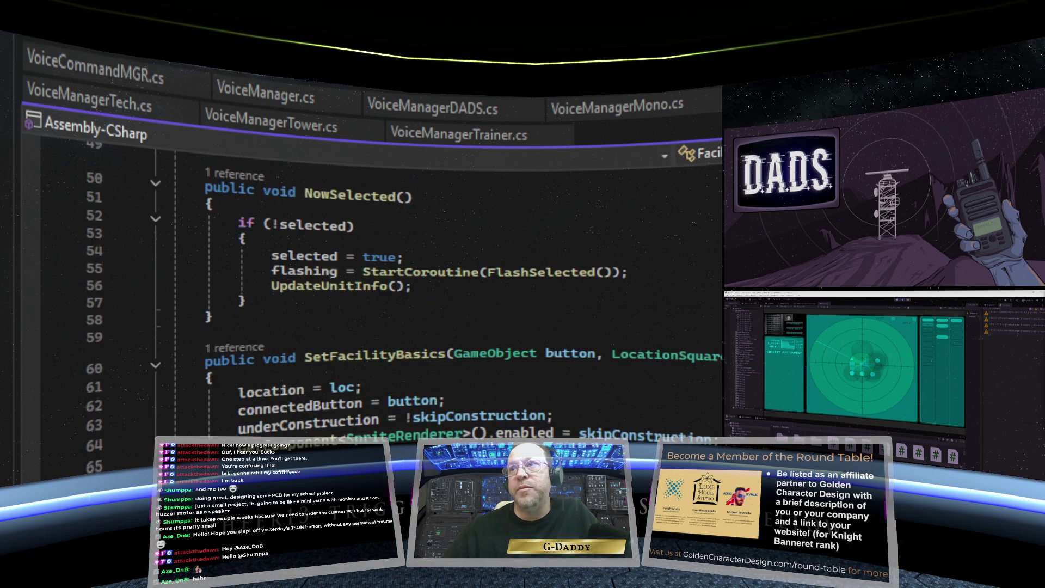
{"action": "scroll", "coordinate": [381, 299], "scroll_direction": "up", "scroll_amount": 7}
{"action": "scroll", "coordinate": [381, 299], "scroll_direction": "down", "scroll_amount": 4}
{"action": "scroll", "coordinate": [381, 300], "scroll_direction": "down", "scroll_amount": 14}
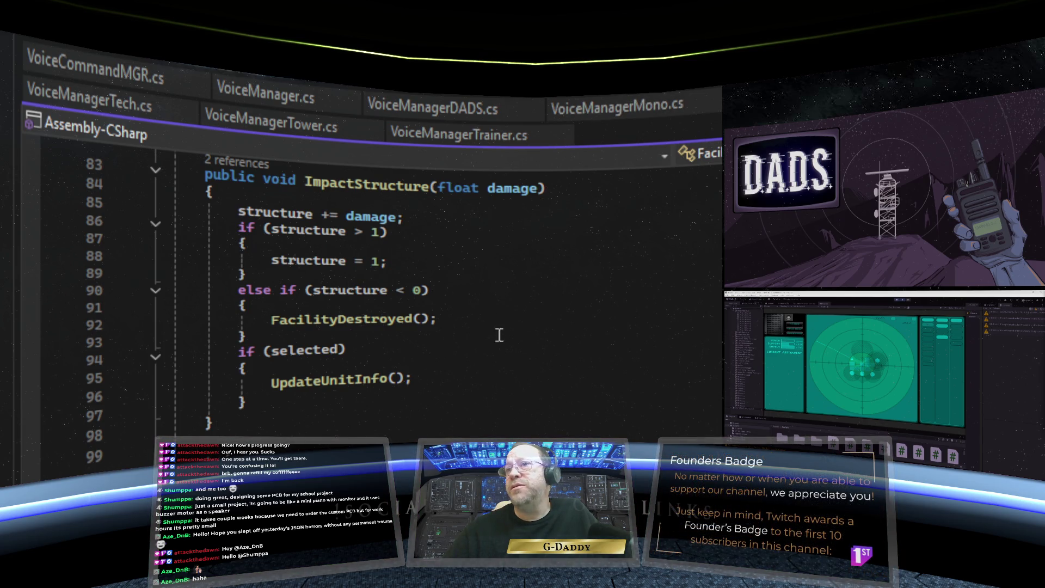
{"action": "scroll", "coordinate": [457, 404], "scroll_direction": "up", "scroll_amount": 2}
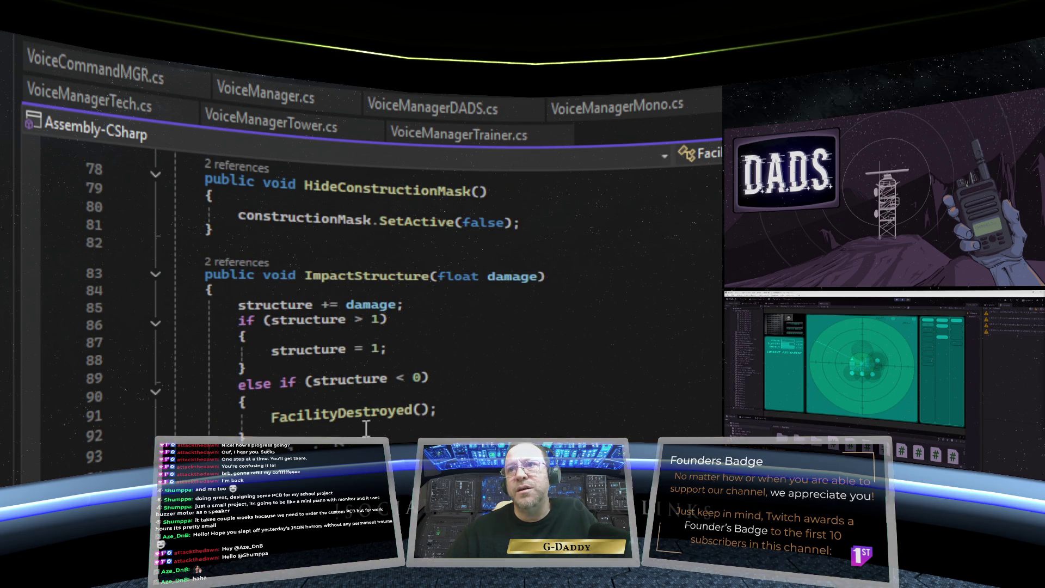
{"action": "scroll", "coordinate": [379, 430], "scroll_direction": "down", "scroll_amount": 5}
{"action": "scroll", "coordinate": [385, 425], "scroll_direction": "down", "scroll_amount": 1}
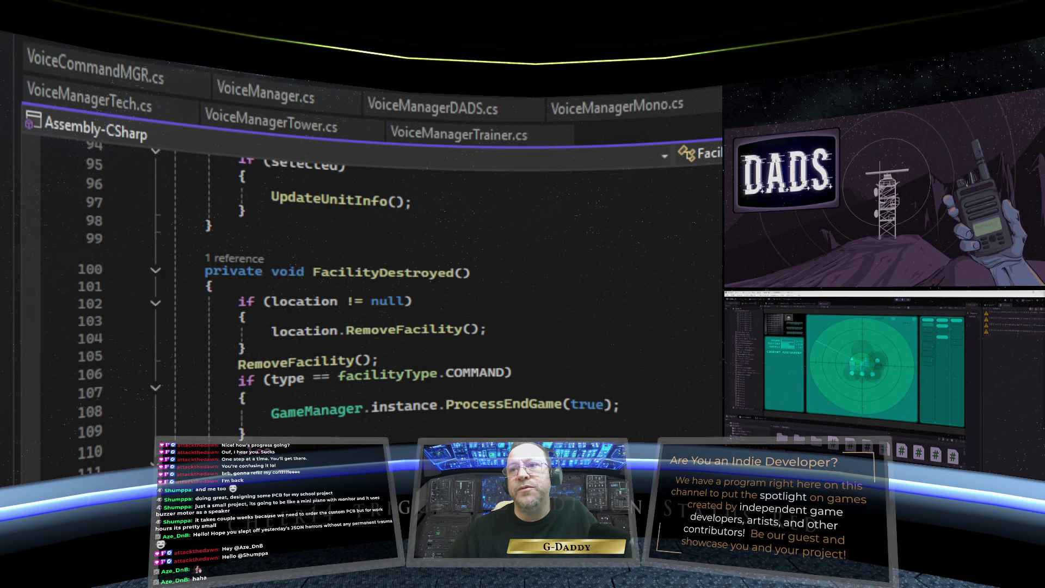
{"action": "scroll", "coordinate": [370, 283], "scroll_direction": "down", "scroll_amount": 5}
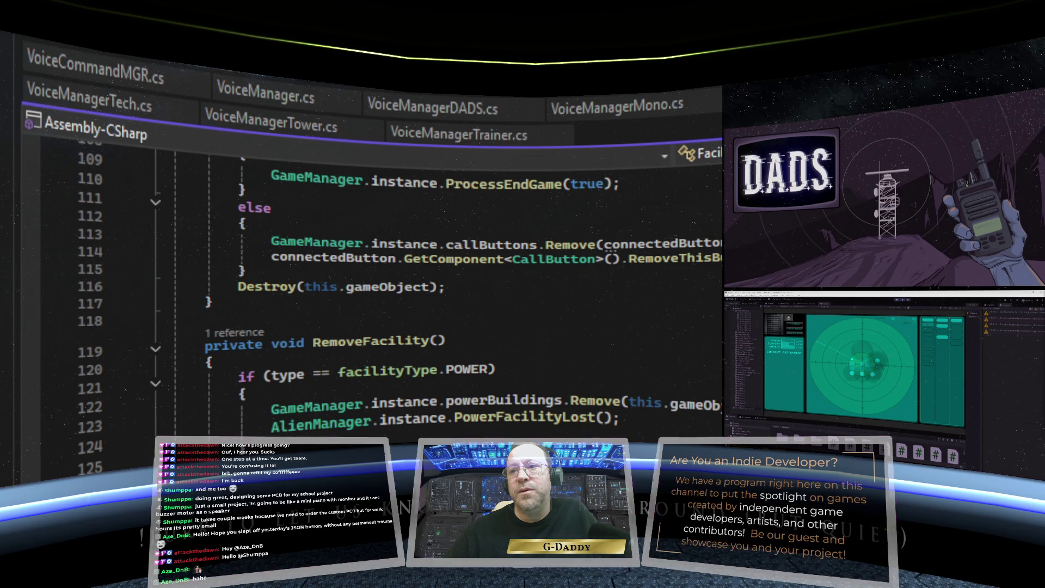
{"action": "scroll", "coordinate": [370, 283], "scroll_direction": "down", "scroll_amount": 3}
{"action": "scroll", "coordinate": [370, 283], "scroll_direction": "up", "scroll_amount": 6}
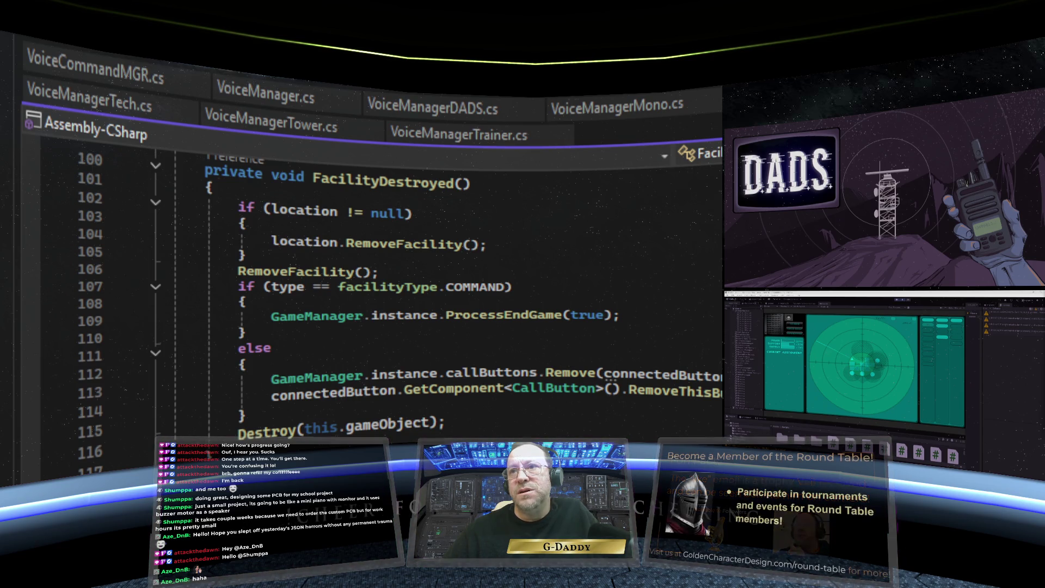
{"action": "scroll", "coordinate": [381, 300], "scroll_direction": "down", "scroll_amount": 4}
{"action": "scroll", "coordinate": [381, 300], "scroll_direction": "down", "scroll_amount": 2}
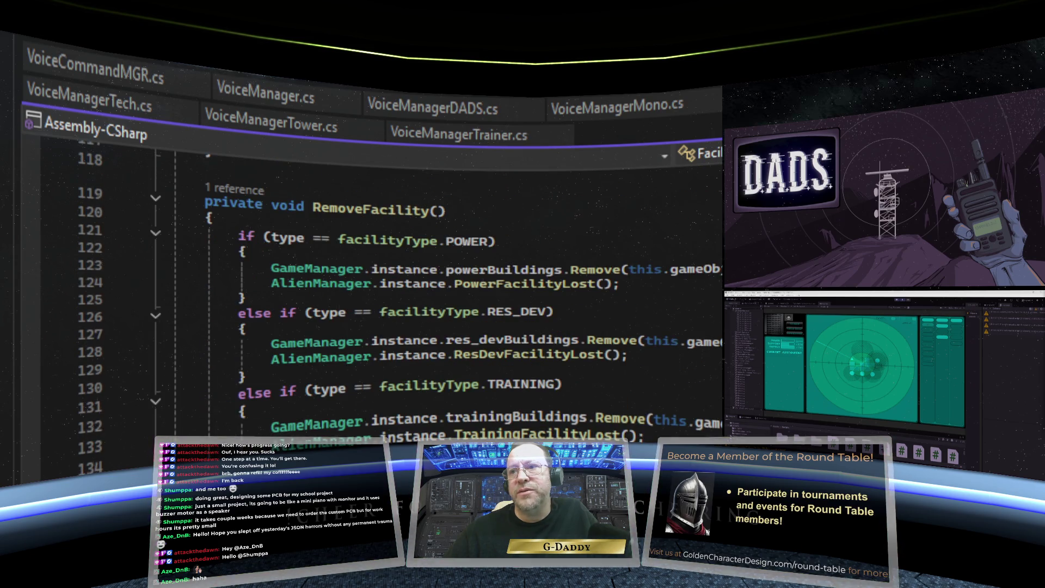
{"action": "scroll", "coordinate": [381, 300], "scroll_direction": "down", "scroll_amount": 2}
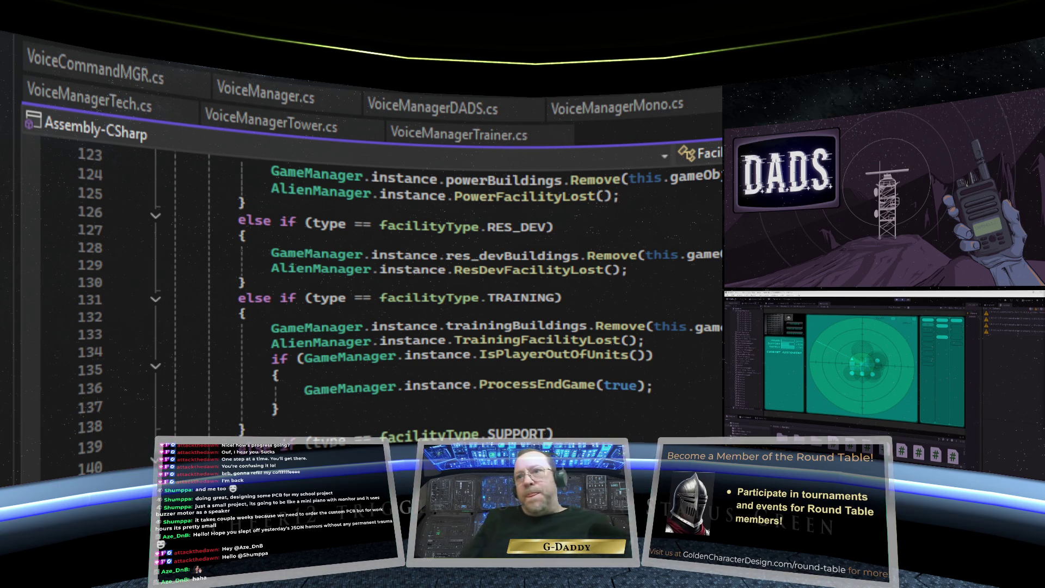
{"action": "scroll", "coordinate": [468, 418], "scroll_direction": "up", "scroll_amount": 20}
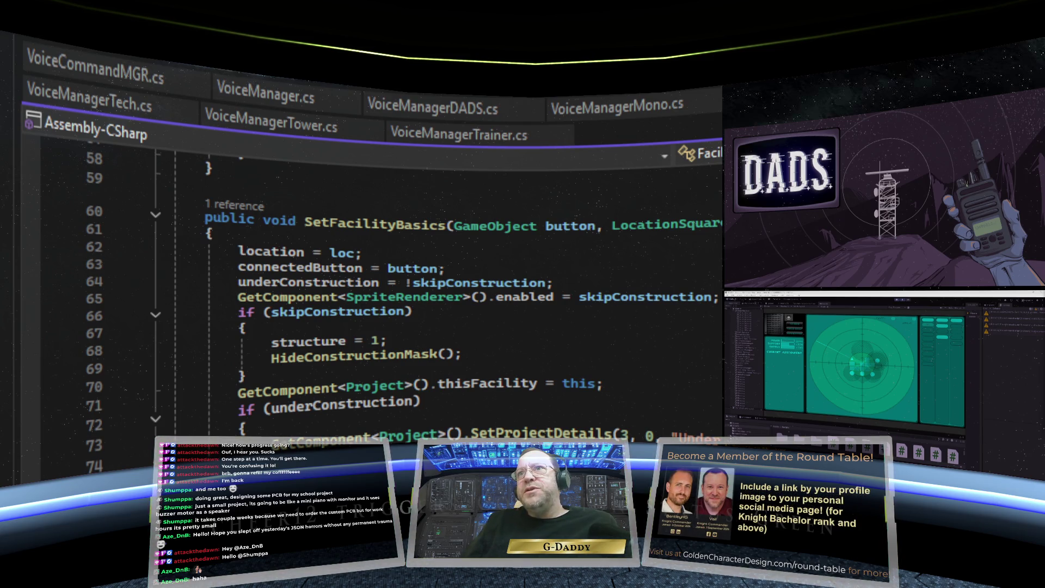
{"action": "scroll", "coordinate": [381, 300], "scroll_direction": "down", "scroll_amount": 16}
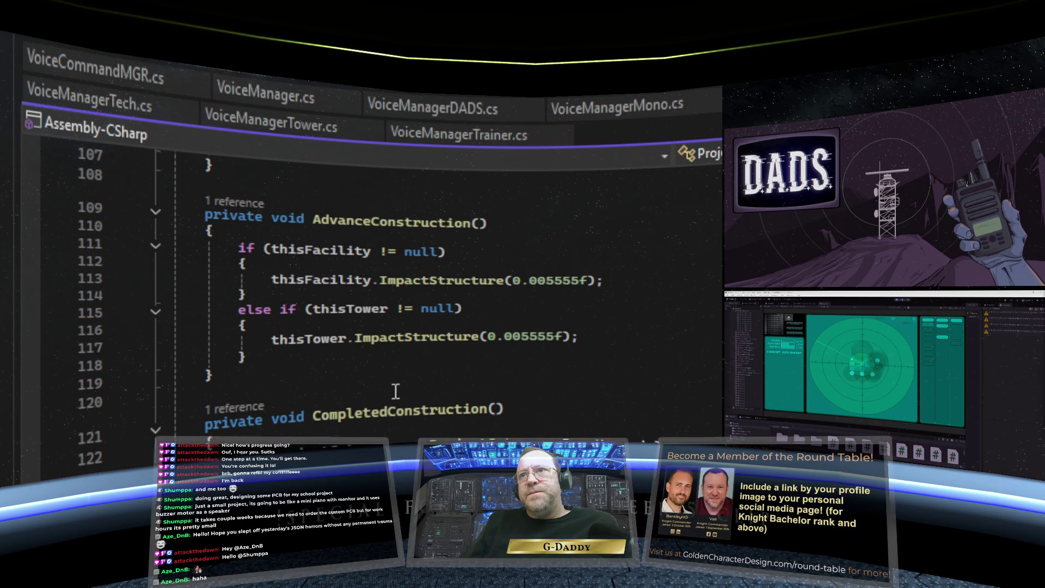
Step: Review AdvanceProject and AbandonProject in Project.cs, checking Quick Info, up to the ProjectCategory enum
{"action": "scroll", "coordinate": [396, 391], "scroll_direction": "up", "scroll_amount": 7}
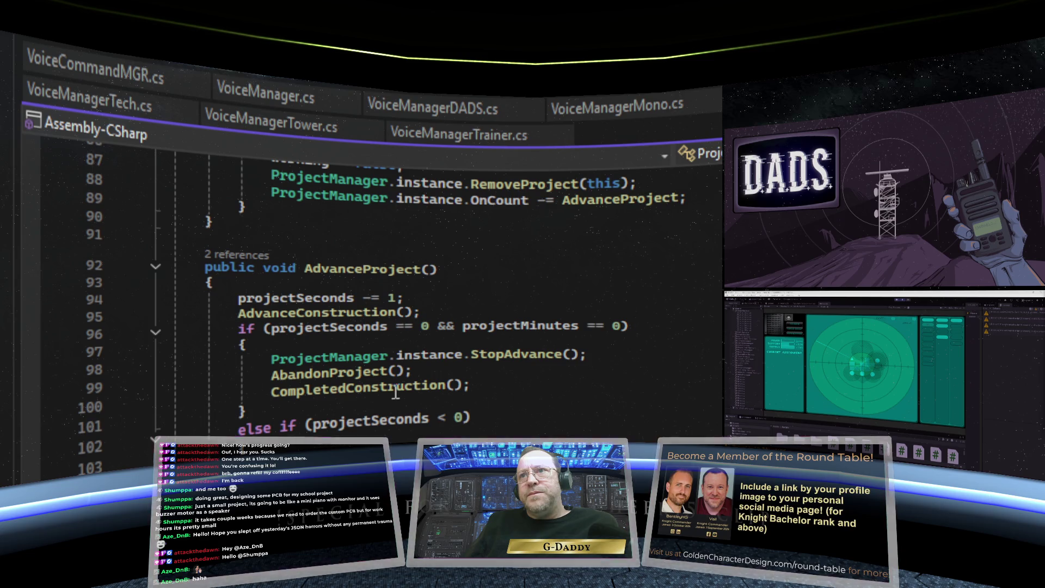
{"action": "scroll", "coordinate": [395, 391], "scroll_direction": "up", "scroll_amount": 4}
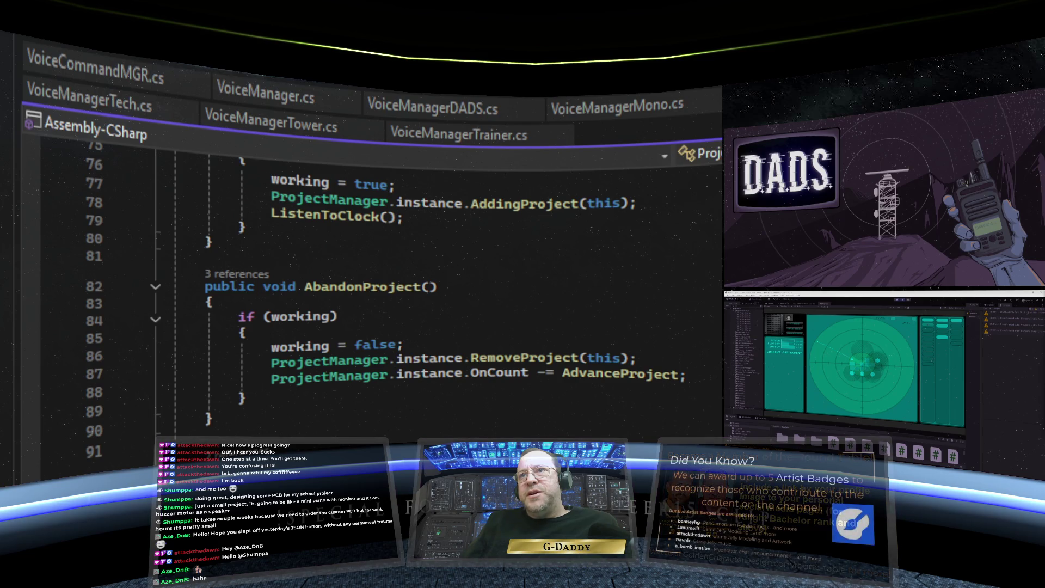
{"action": "scroll", "coordinate": [382, 299], "scroll_direction": "up", "scroll_amount": 5}
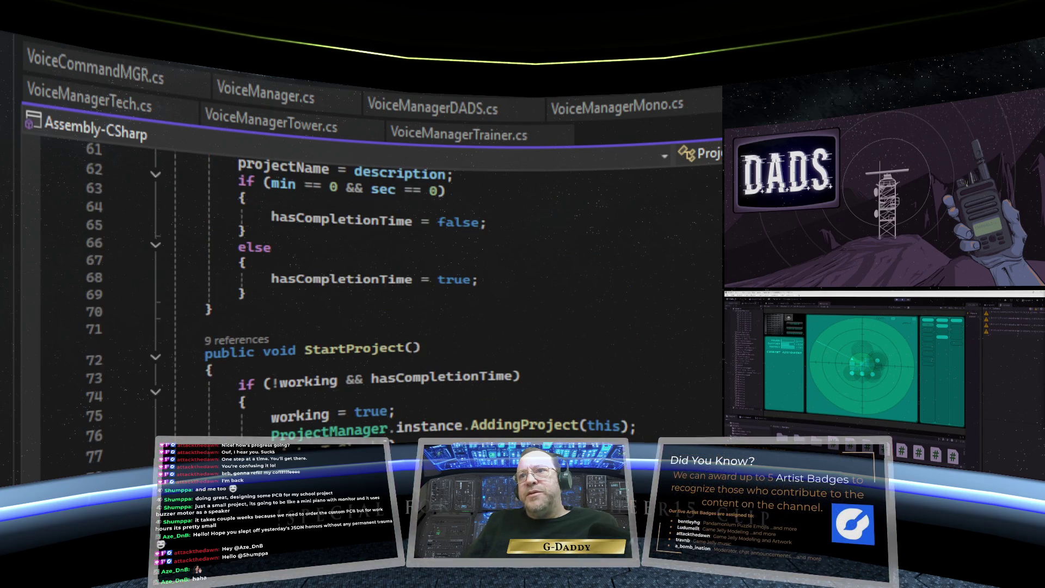
{"action": "scroll", "coordinate": [381, 299], "scroll_direction": "up", "scroll_amount": 6}
{"action": "scroll", "coordinate": [381, 299], "scroll_direction": "up", "scroll_amount": 8}
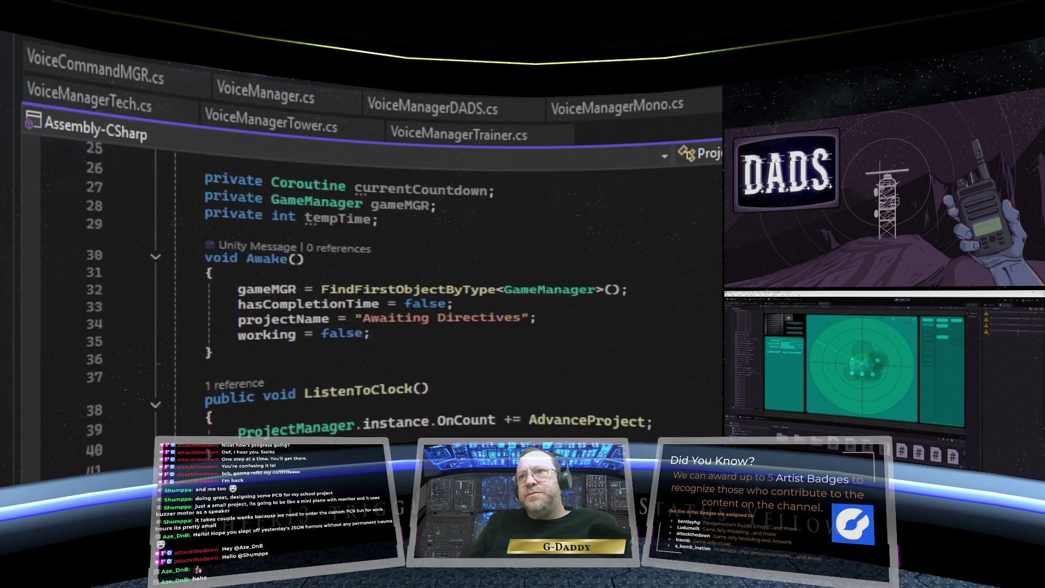
{"action": "scroll", "coordinate": [381, 300], "scroll_direction": "down", "scroll_amount": 4}
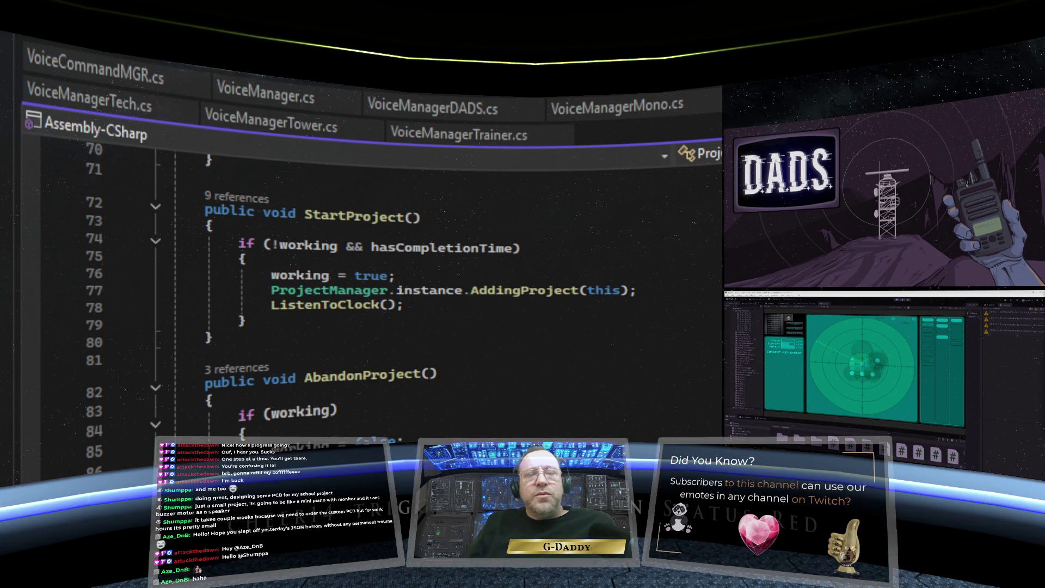
{"action": "scroll", "coordinate": [434, 385], "scroll_direction": "down", "scroll_amount": 2}
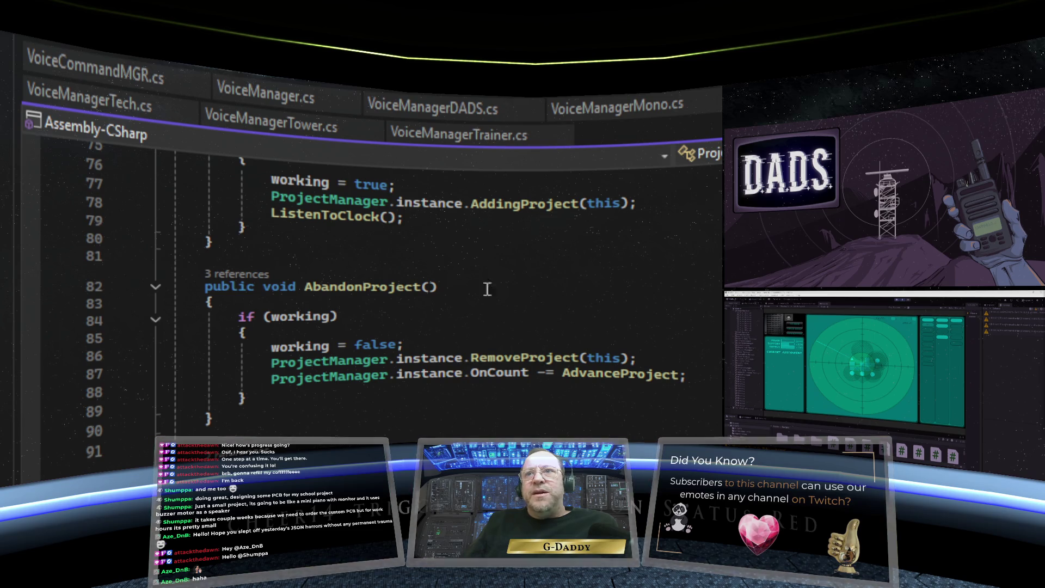
{"action": "scroll", "coordinate": [350, 315], "scroll_direction": "down", "scroll_amount": 1}
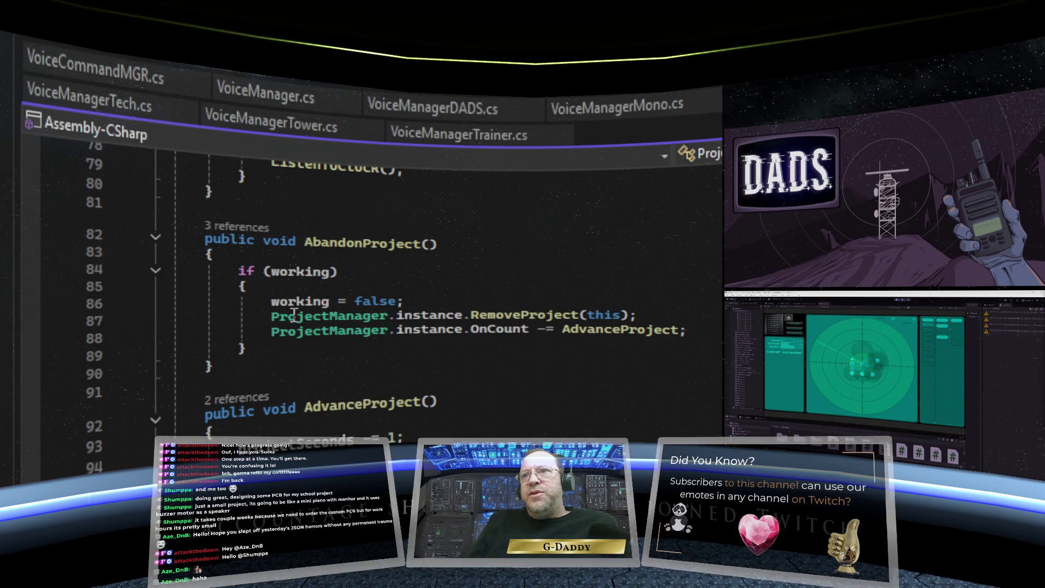
{"action": "mouse_move", "coordinate": [406, 303]}
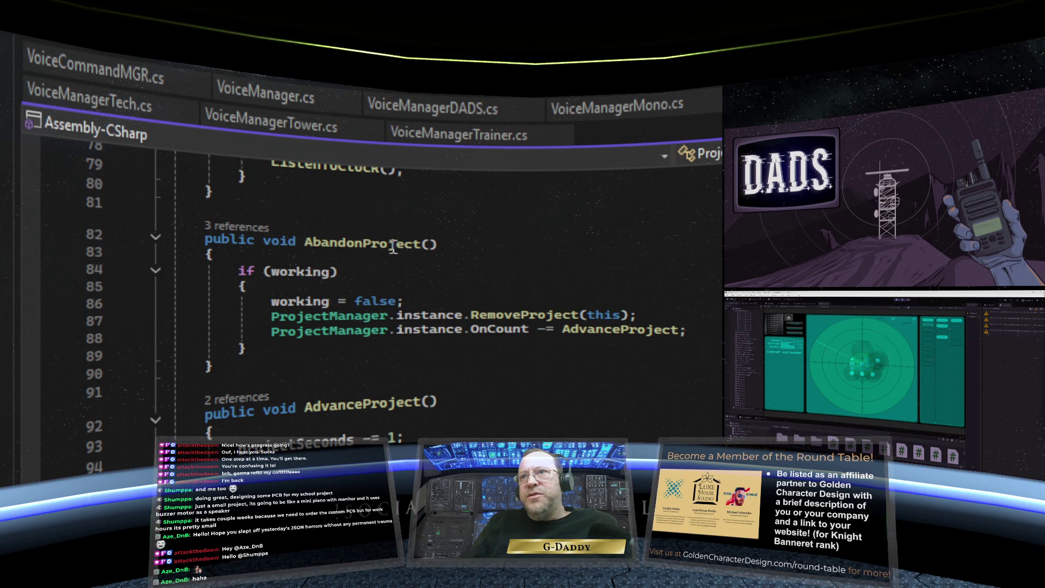
{"action": "scroll", "coordinate": [466, 277], "scroll_direction": "up", "scroll_amount": 9}
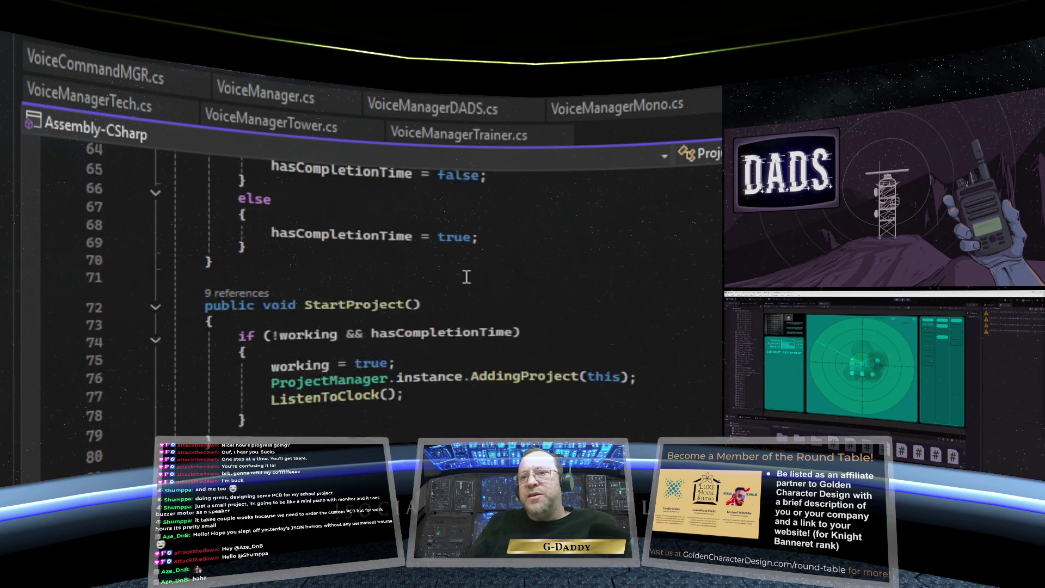
{"action": "scroll", "coordinate": [467, 277], "scroll_direction": "up", "scroll_amount": 5}
{"action": "scroll", "coordinate": [467, 277], "scroll_direction": "down", "scroll_amount": 5}
{"action": "scroll", "coordinate": [467, 278], "scroll_direction": "up", "scroll_amount": 4}
{"action": "scroll", "coordinate": [466, 277], "scroll_direction": "up", "scroll_amount": 13}
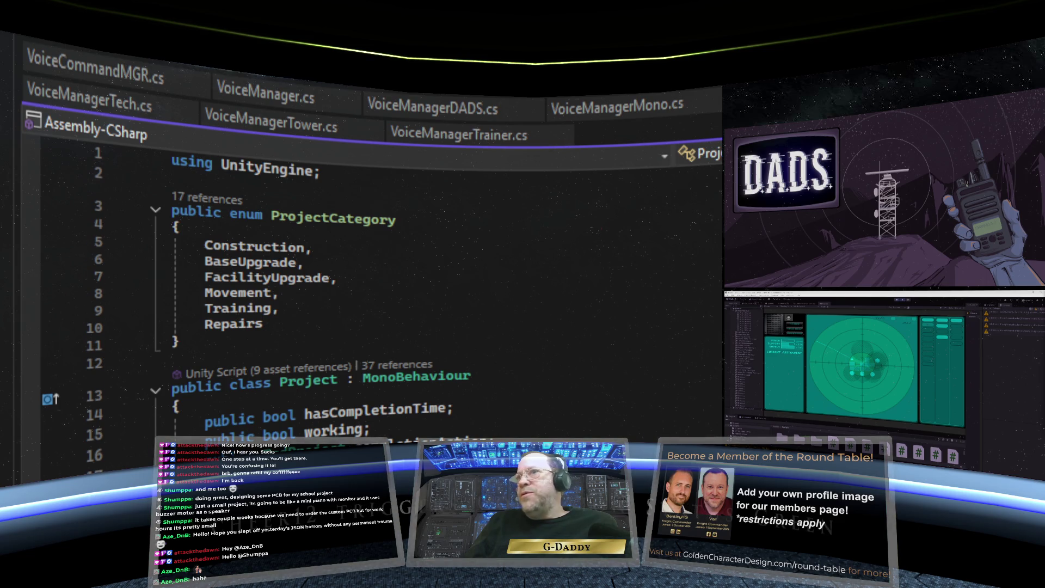
{"action": "key", "text": "ctrl+Tab"}
{"action": "scroll", "coordinate": [584, 387], "scroll_direction": "up", "scroll_amount": 20}
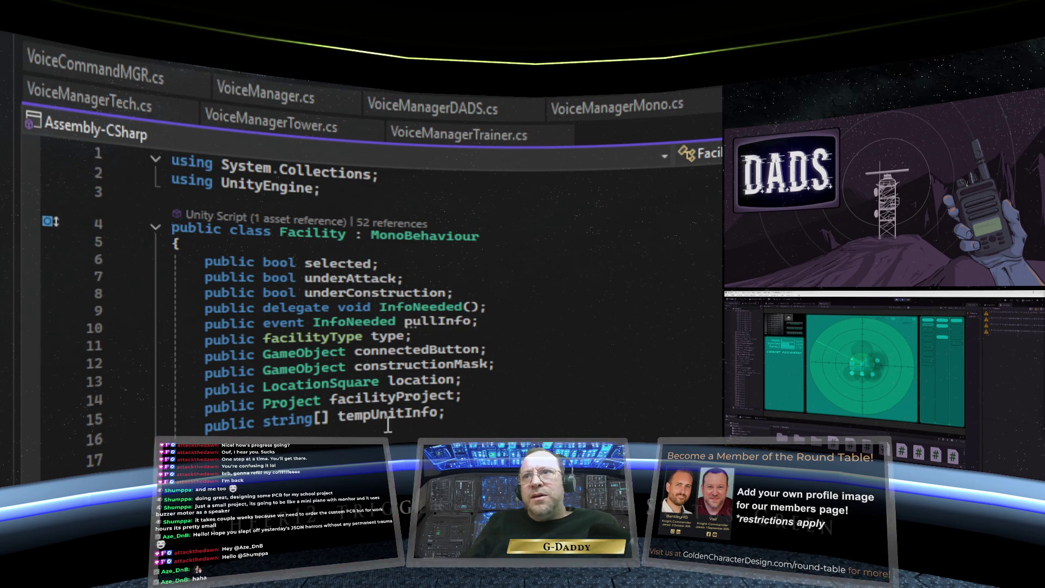
{"action": "scroll", "coordinate": [466, 420], "scroll_direction": "down", "scroll_amount": 2}
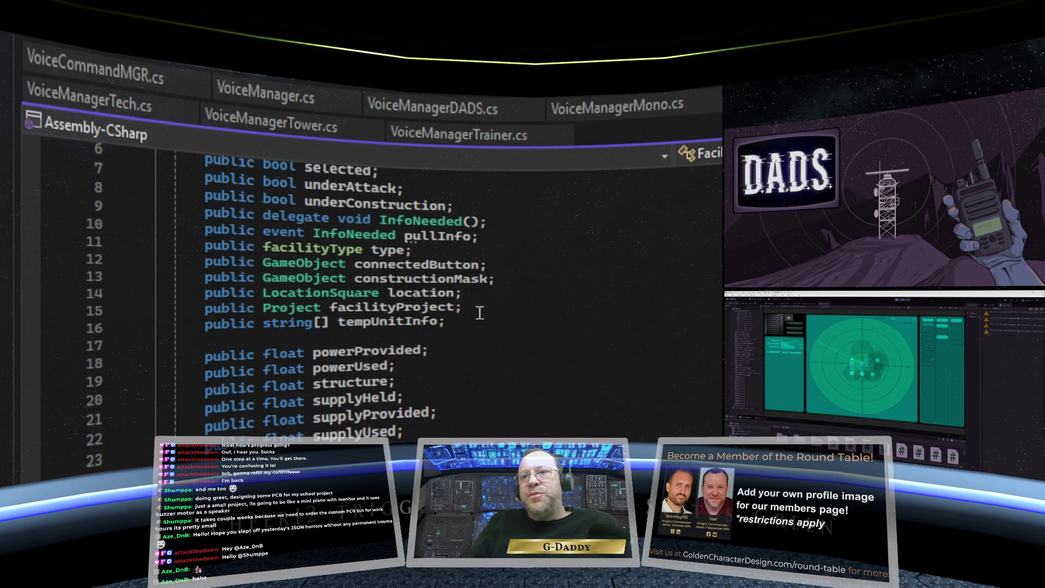
{"action": "scroll", "coordinate": [480, 313], "scroll_direction": "down", "scroll_amount": 15}
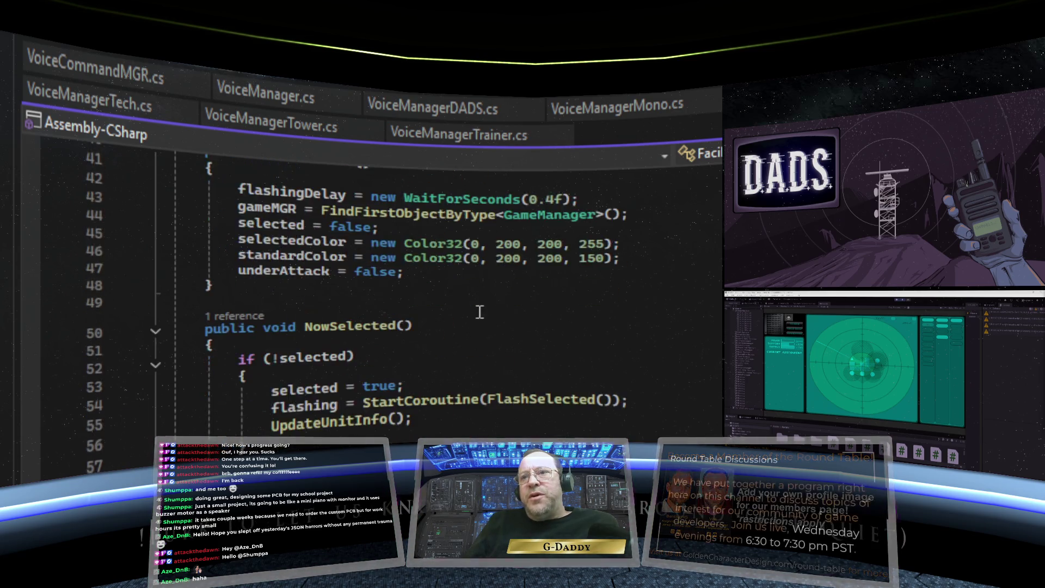
{"action": "scroll", "coordinate": [479, 312], "scroll_direction": "down", "scroll_amount": 20}
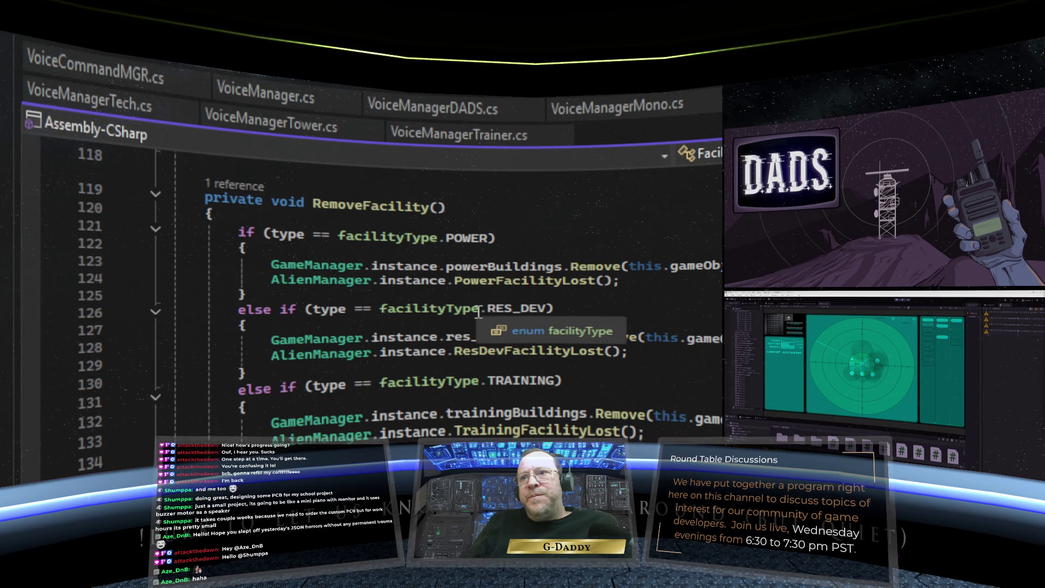
{"action": "scroll", "coordinate": [478, 311], "scroll_direction": "up", "scroll_amount": 5}
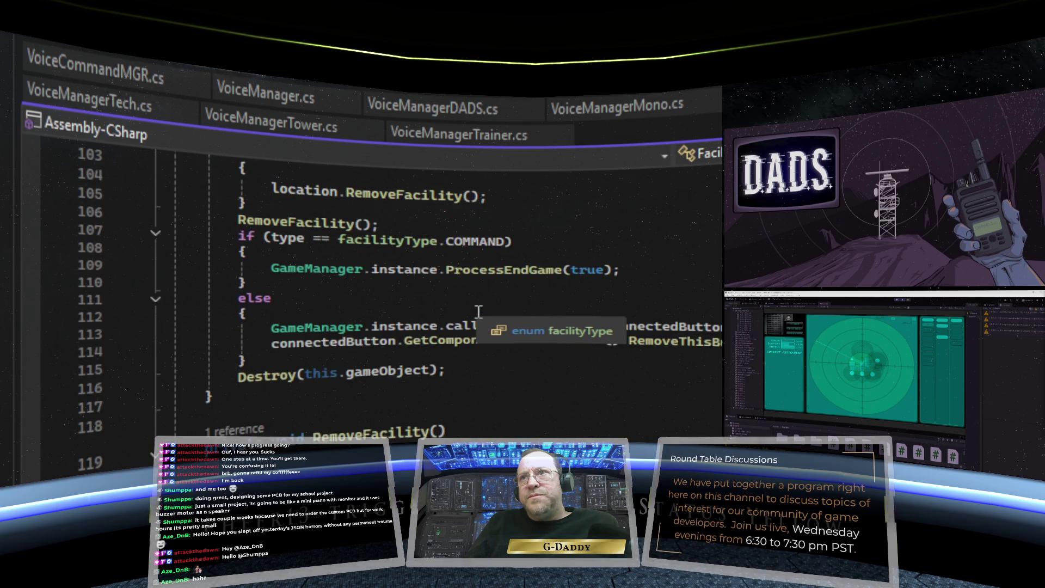
{"action": "scroll", "coordinate": [479, 312], "scroll_direction": "down", "scroll_amount": 1}
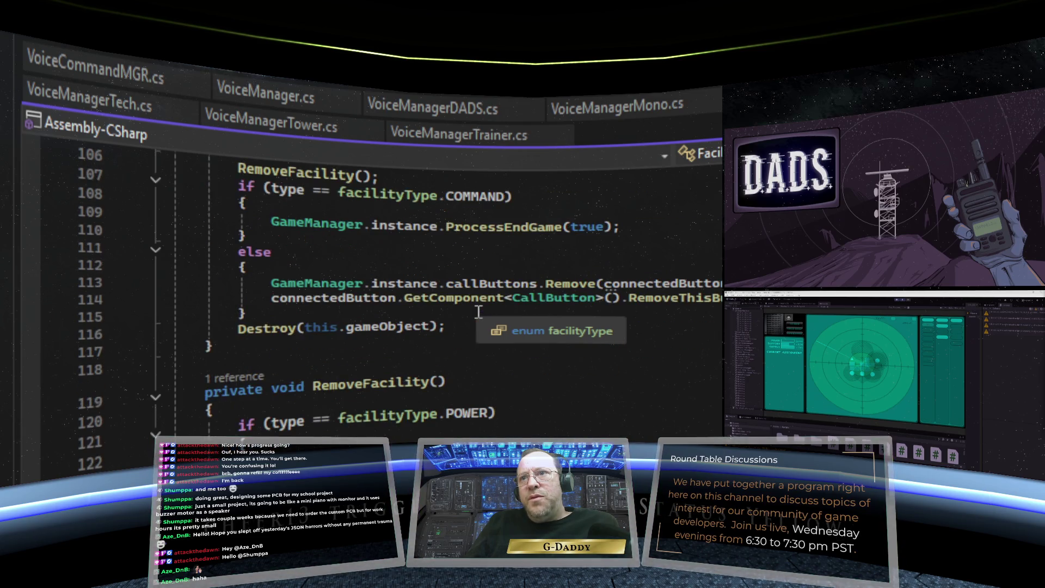
{"action": "scroll", "coordinate": [479, 311], "scroll_direction": "up", "scroll_amount": 6}
{"action": "scroll", "coordinate": [479, 311], "scroll_direction": "down", "scroll_amount": 3}
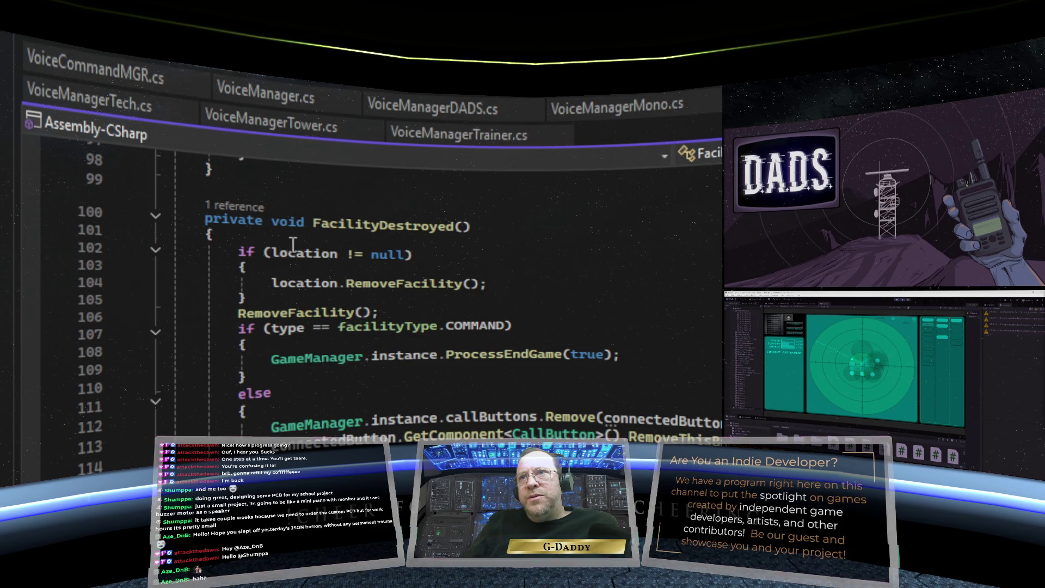
{"action": "left_click", "coordinate": [271, 235]}
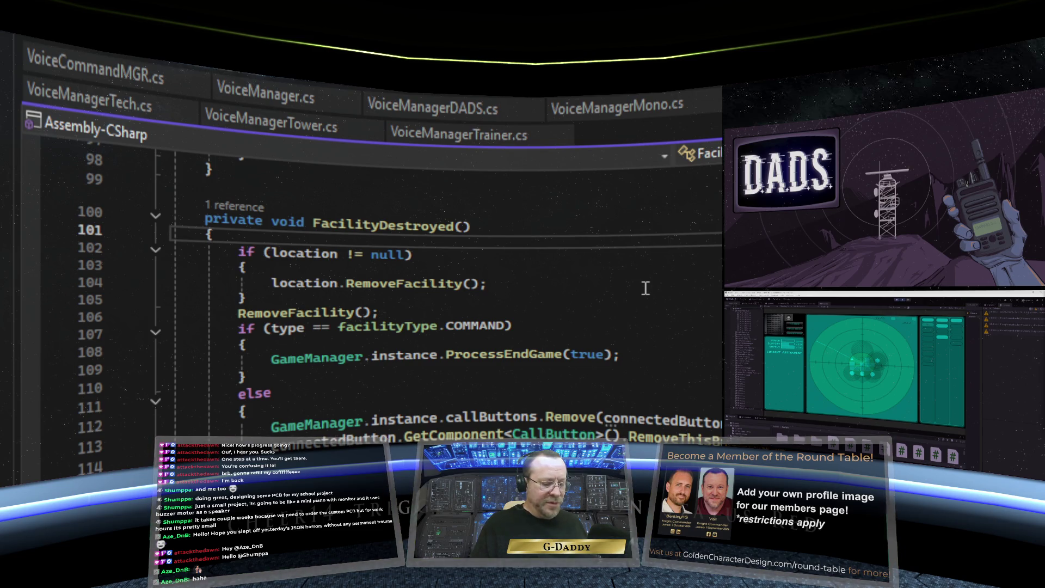
{"action": "key", "text": "Return"}
{"action": "type", "text": "facility"}
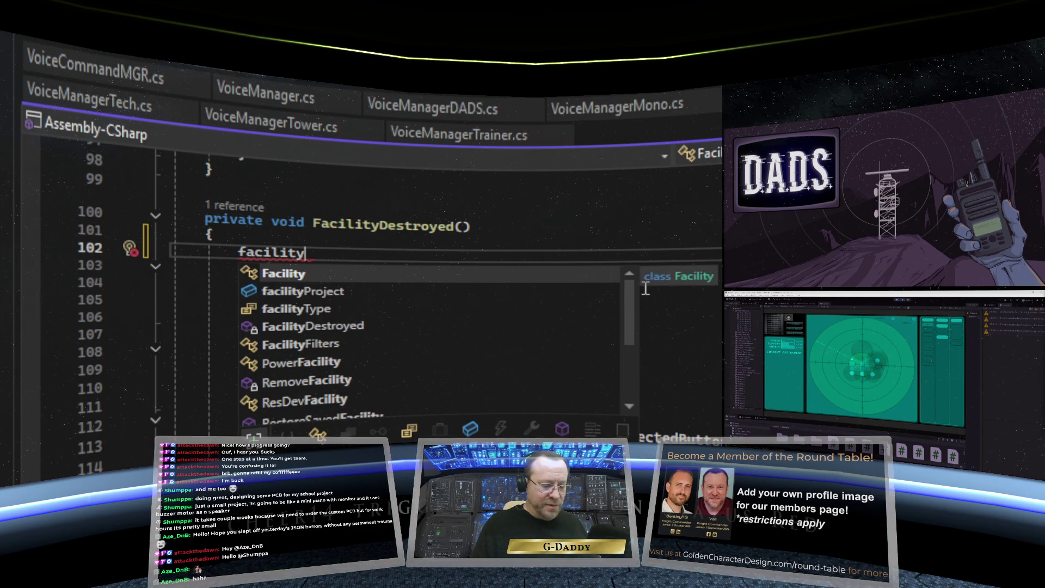
{"action": "type", "text": "Project."}
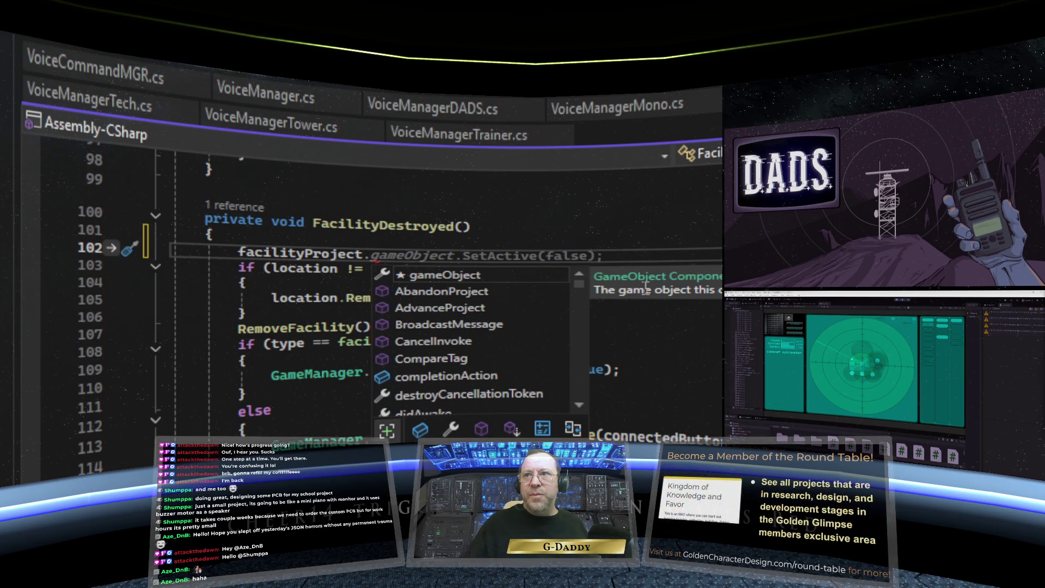
Step: Complete facilityProject.AbandonProject(); as FacilityDestroyed's first line and save the Facility script
{"action": "double_click", "coordinate": [479, 293]}
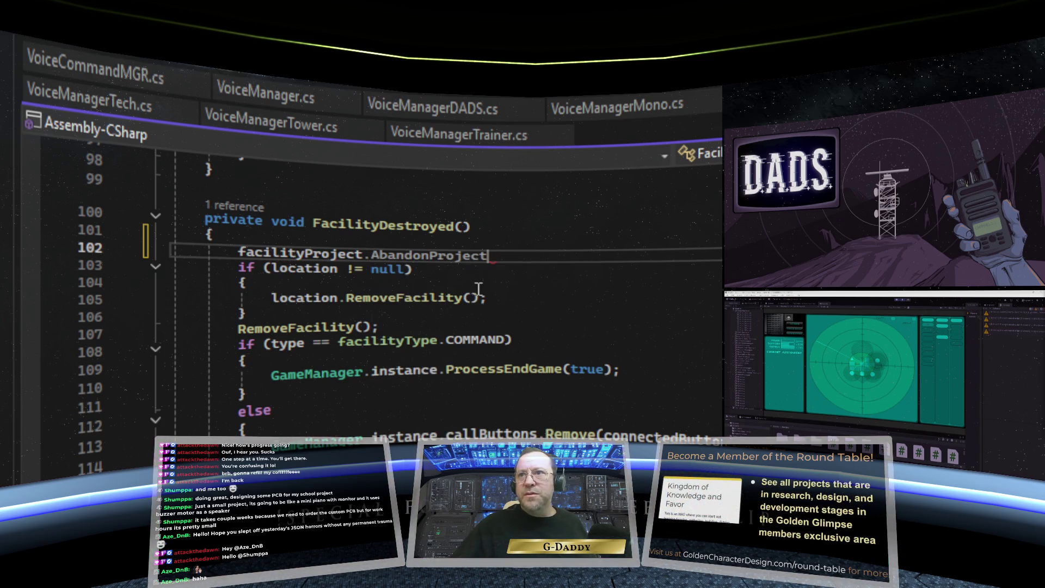
{"action": "type", "text": "();"}
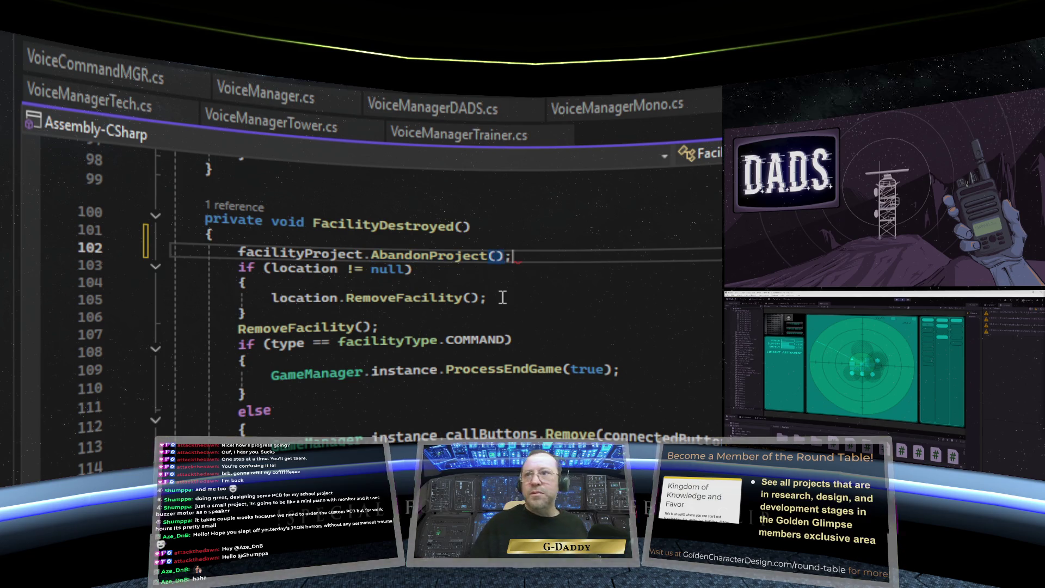
{"action": "left_click", "coordinate": [571, 285]}
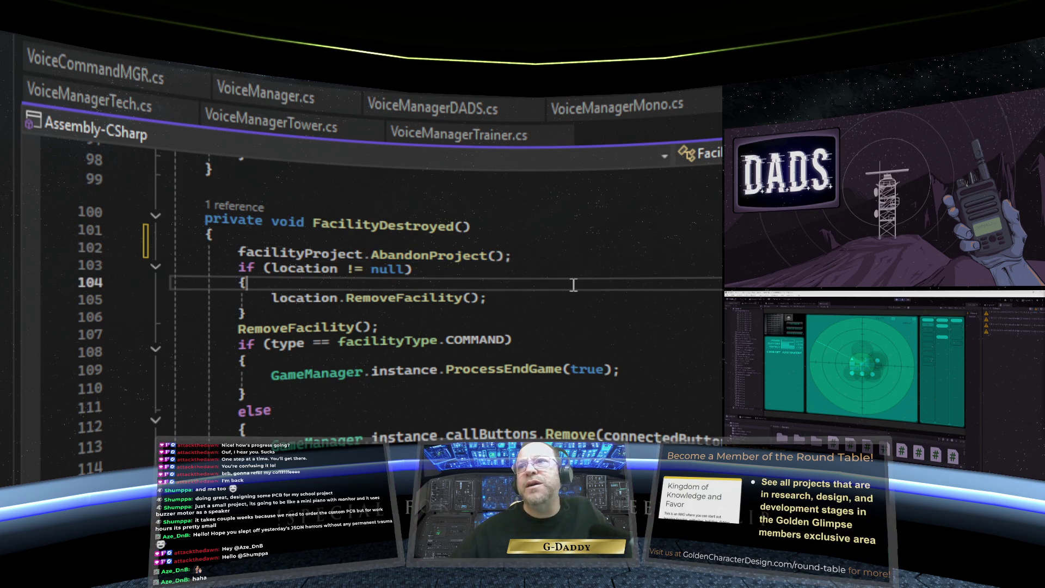
{"action": "key", "text": "ctrl+s"}
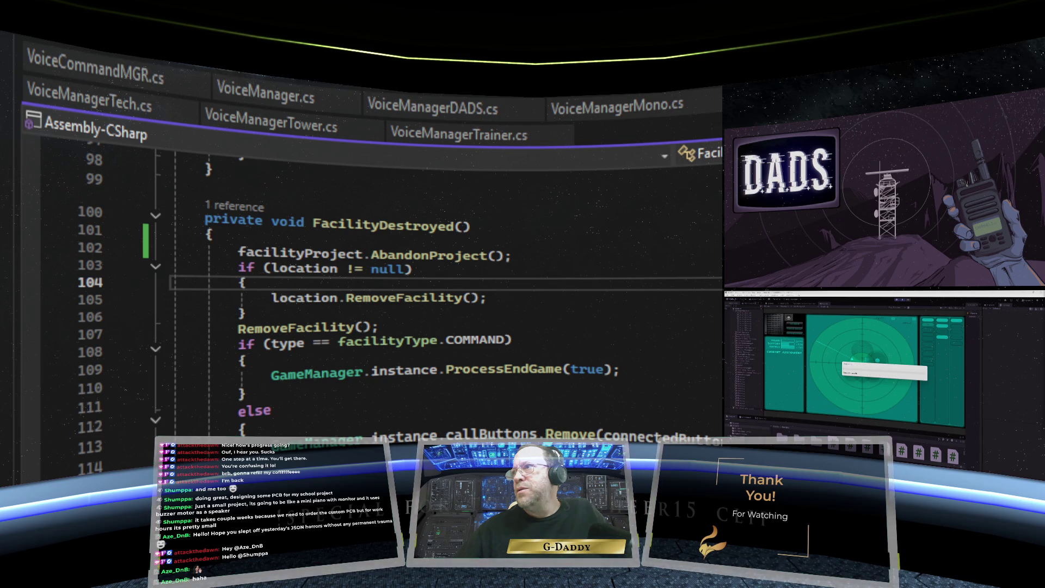
{"action": "key", "text": "ctrl+minus"}
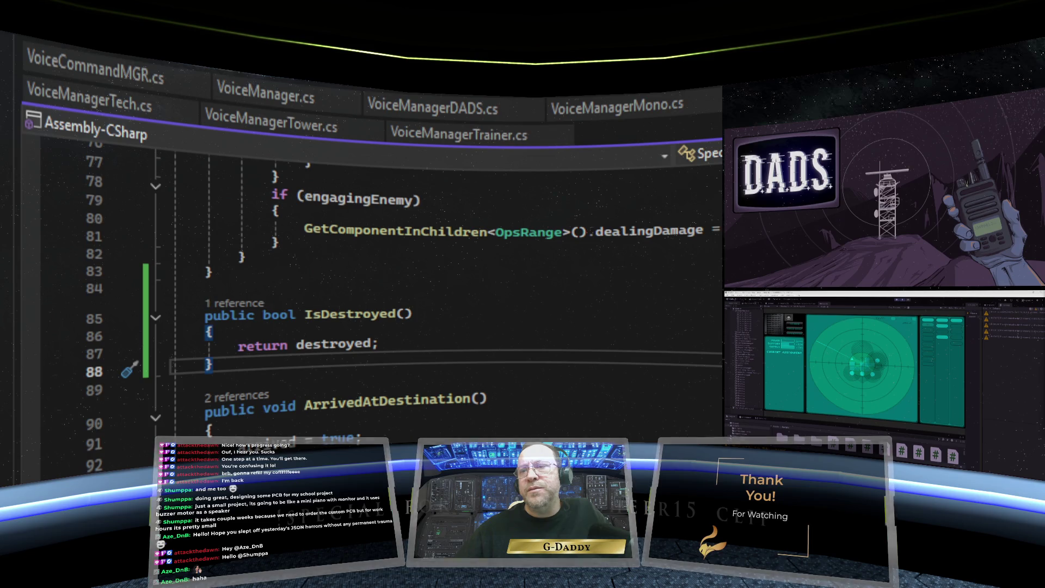
Step: In SpecialOpsUnit.cs, add an empty first line inside UnitEliminated() above location.RemoveSpecialOpsUnit();
{"action": "key", "text": "ctrl+Home"}
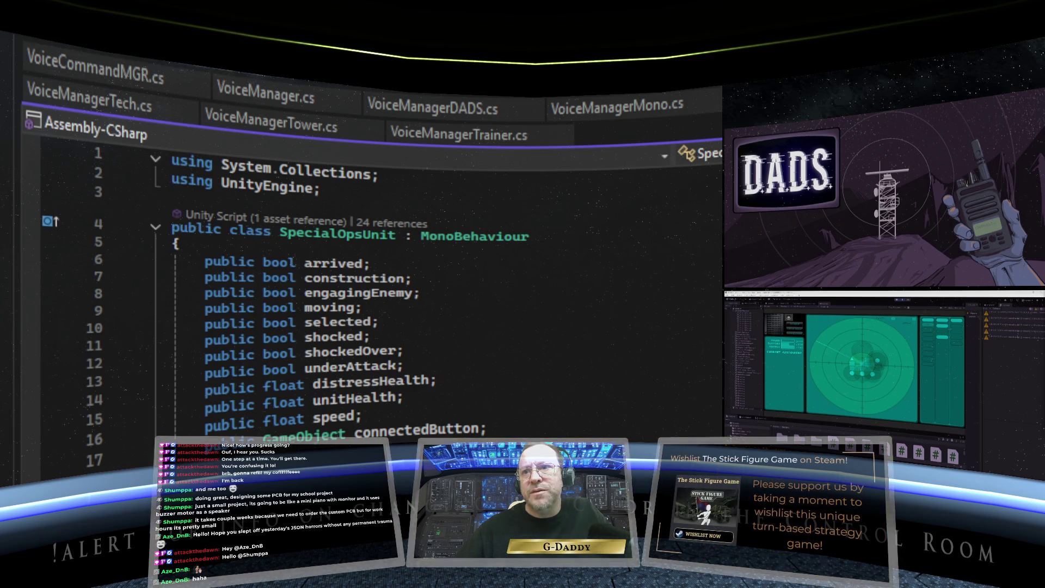
{"action": "scroll", "coordinate": [381, 299], "scroll_direction": "down", "scroll_amount": 18}
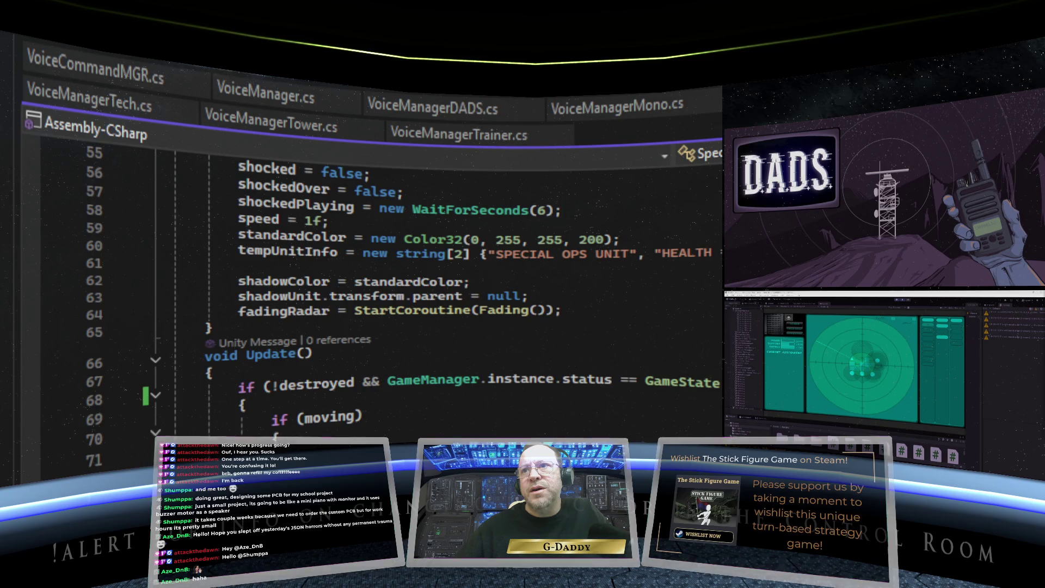
{"action": "scroll", "coordinate": [403, 316], "scroll_direction": "down", "scroll_amount": 5}
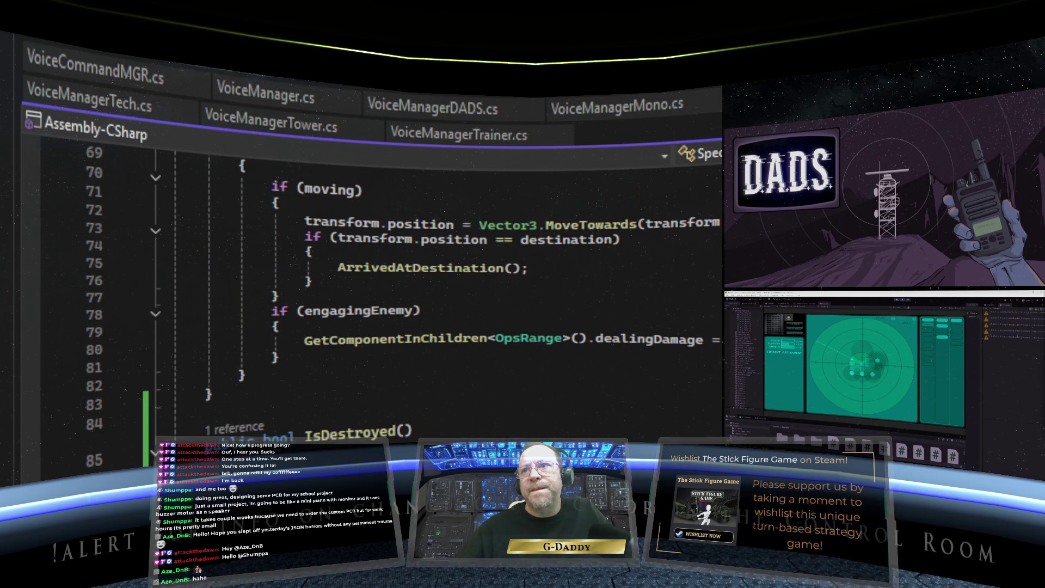
{"action": "scroll", "coordinate": [381, 300], "scroll_direction": "down", "scroll_amount": 5}
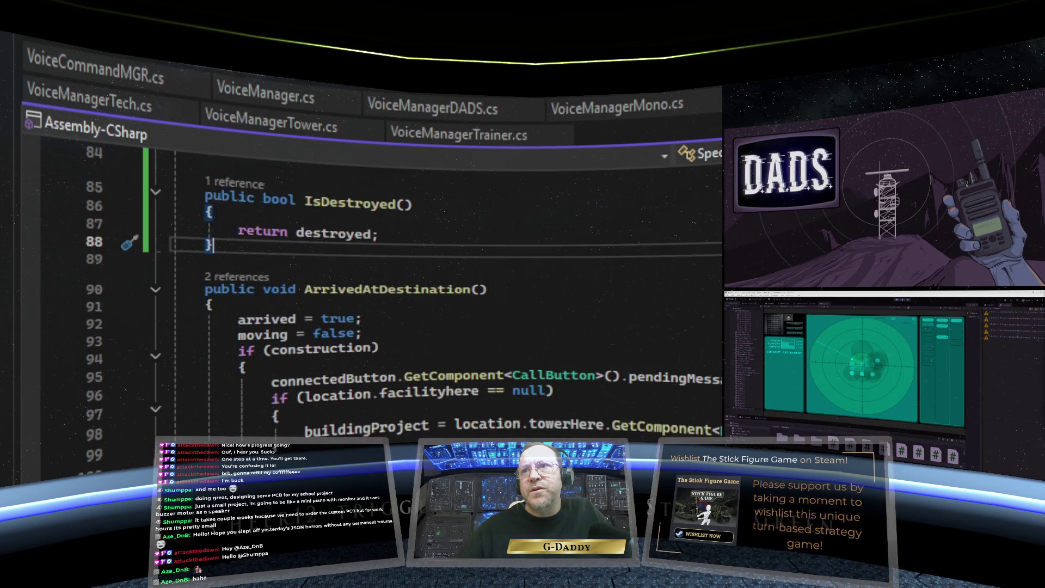
{"action": "scroll", "coordinate": [381, 300], "scroll_direction": "down", "scroll_amount": 1}
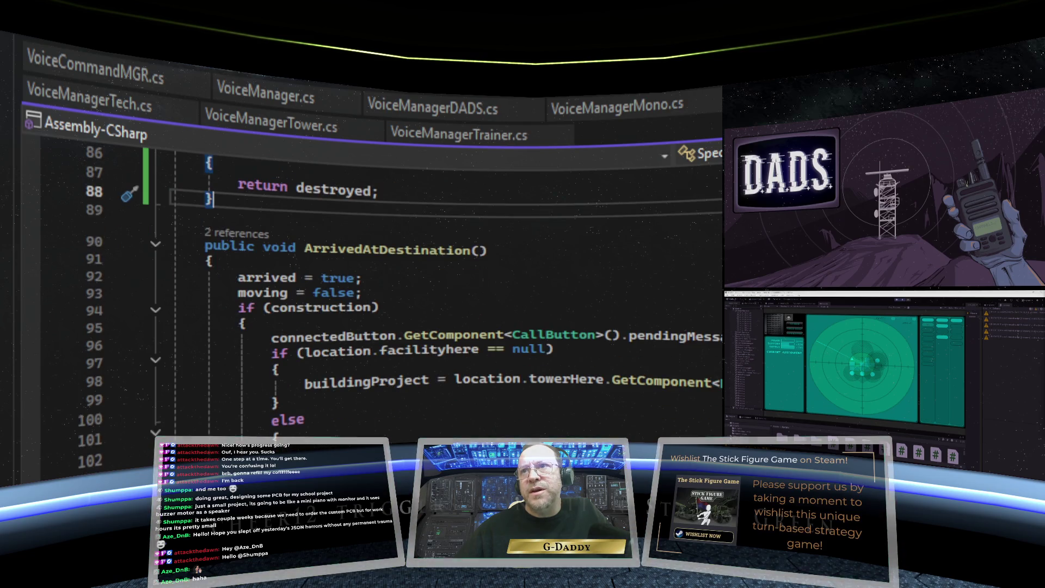
{"action": "scroll", "coordinate": [381, 299], "scroll_direction": "down", "scroll_amount": 3}
{"action": "scroll", "coordinate": [327, 299], "scroll_direction": "down", "scroll_amount": 8}
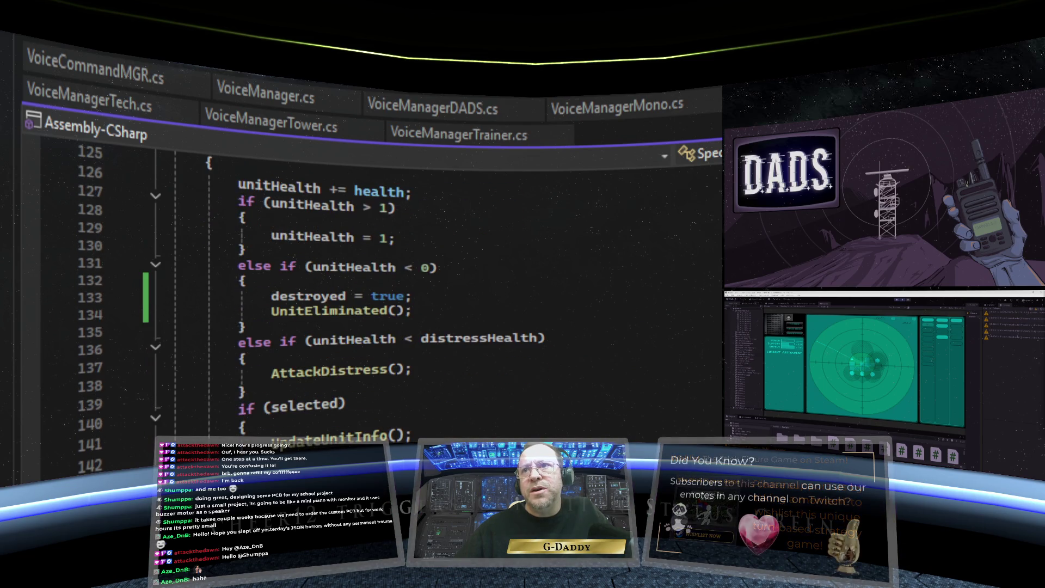
{"action": "scroll", "coordinate": [359, 299], "scroll_direction": "down", "scroll_amount": 5}
{"action": "scroll", "coordinate": [435, 300], "scroll_direction": "down", "scroll_amount": 1}
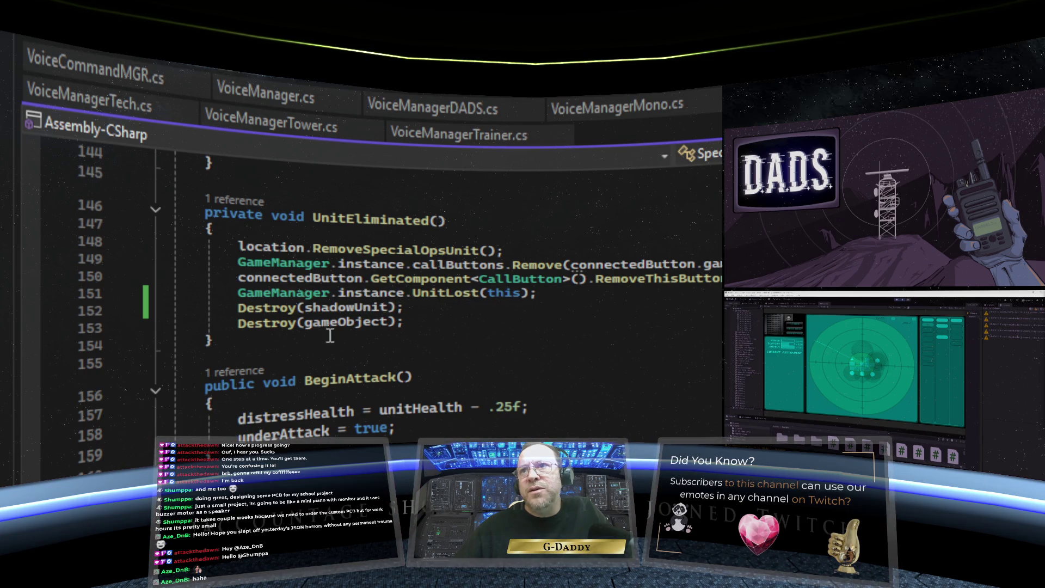
{"action": "left_click", "coordinate": [321, 231]}
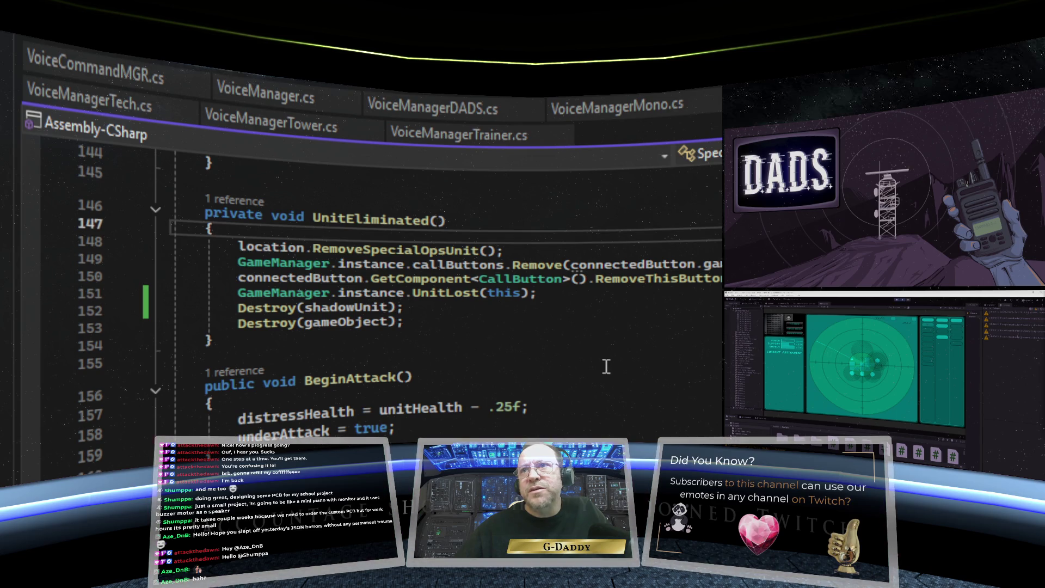
{"action": "key", "text": "Return"}
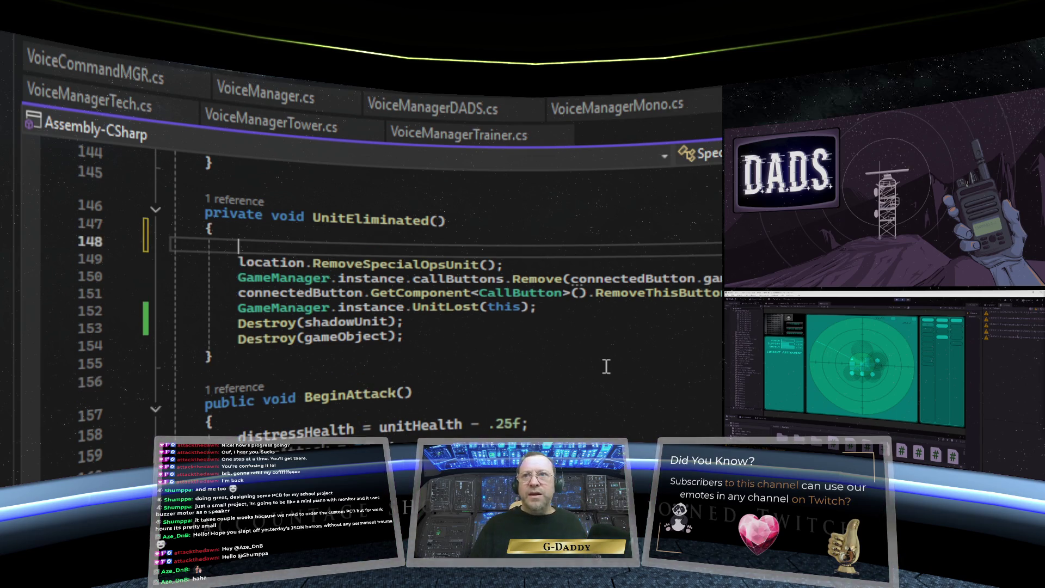
Step: Insert buildingProject.AbandonProject(); at the start of UnitEliminated and save SpecialOpsUnit.cs
{"action": "type", "text": "buildingP"}
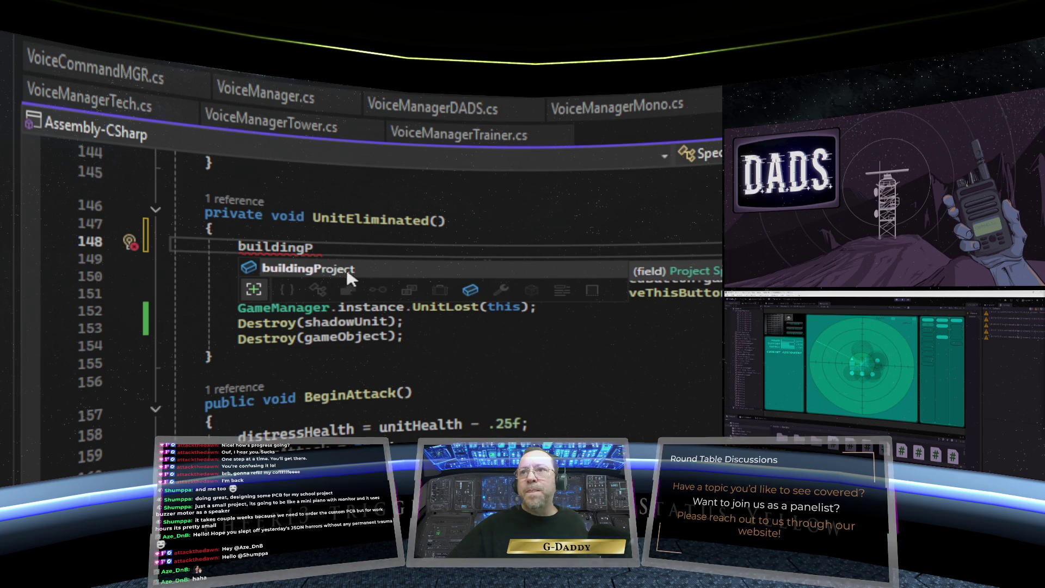
{"action": "key", "text": "Tab"}
{"action": "type", "text": "."}
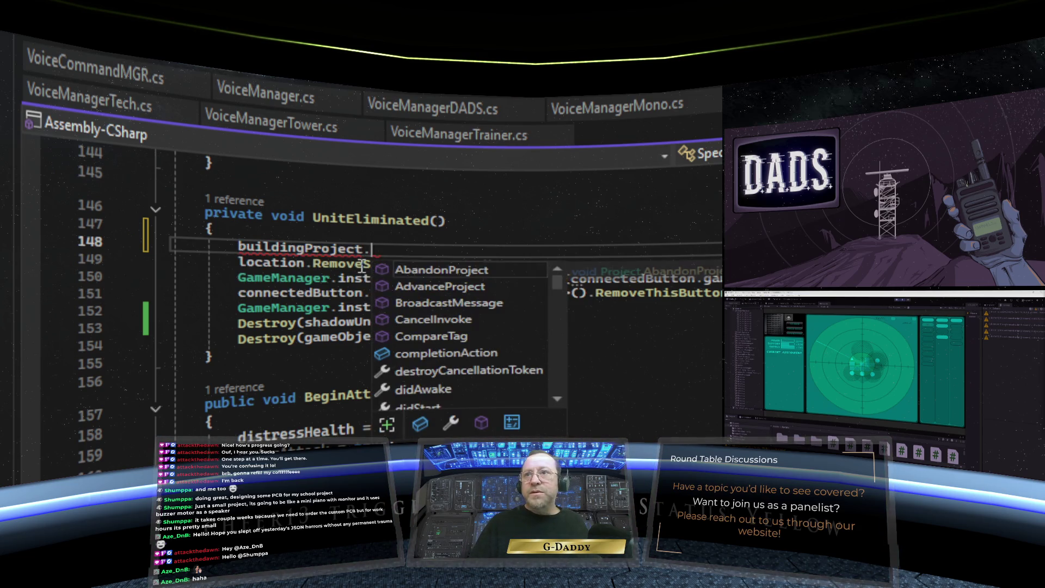
{"action": "double_click", "coordinate": [499, 272]}
{"action": "type", "text": "();"}
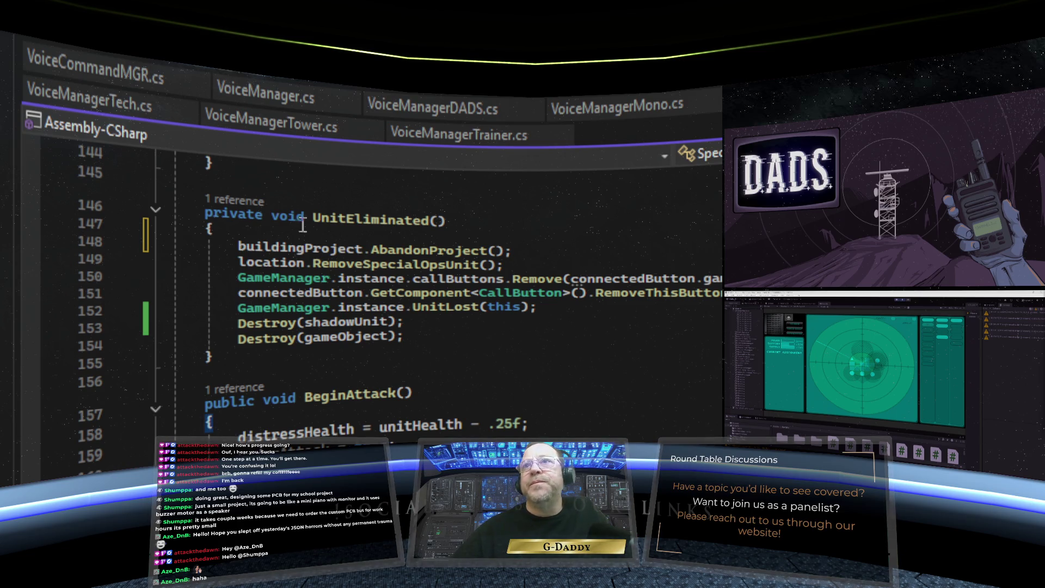
{"action": "key", "text": "ctrl+s"}
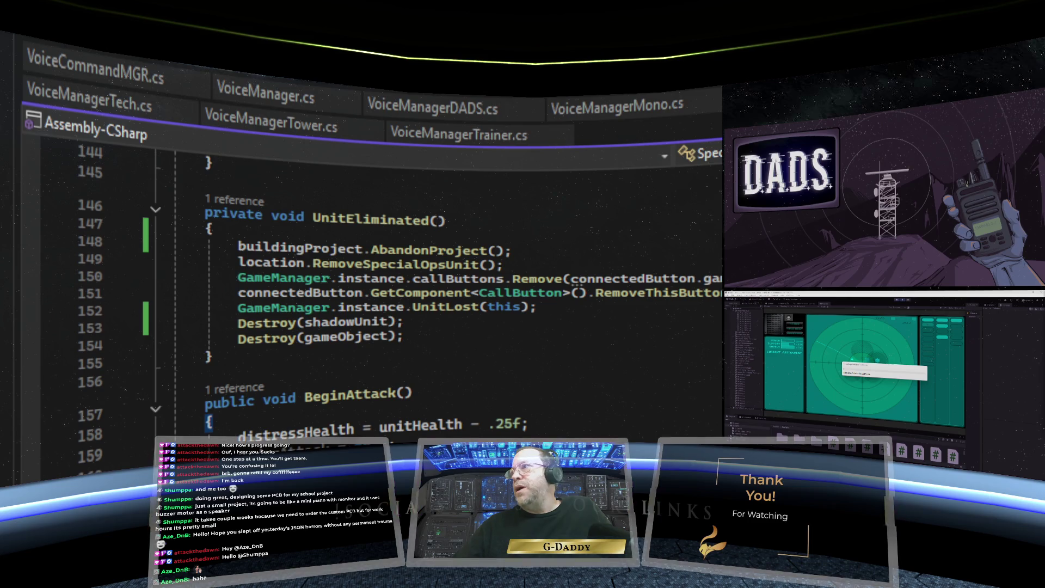
{"action": "key", "text": "ctrl+minus"}
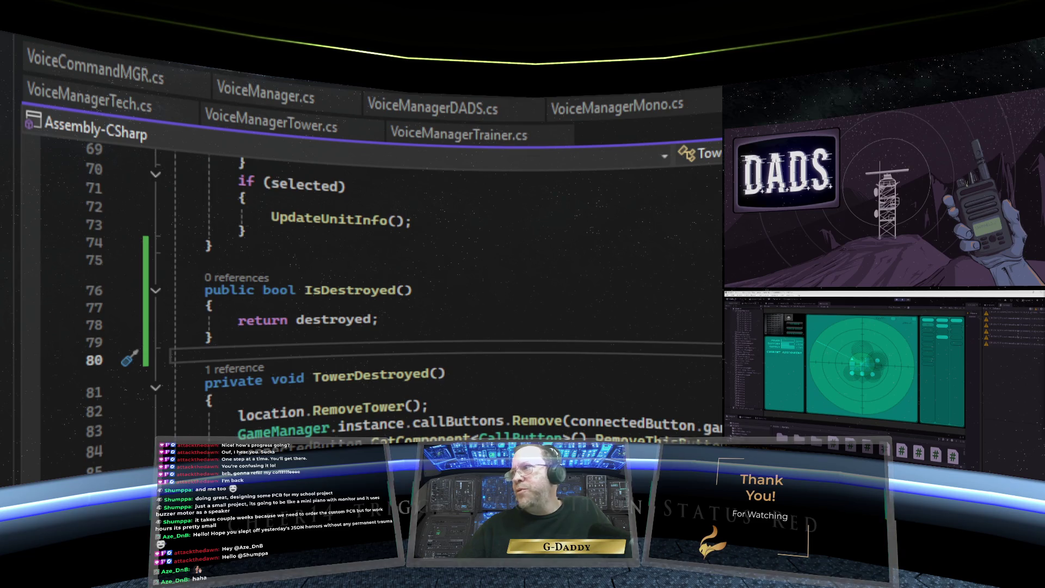
Step: Go to the top of Tower.cs to view its class declaration and field list
{"action": "key", "text": "ctrl+Home"}
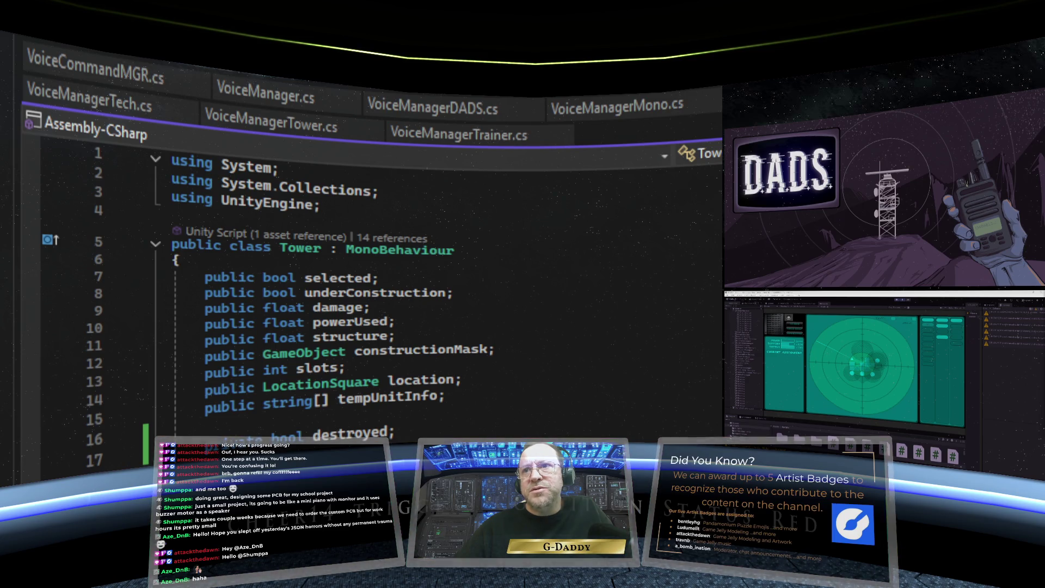
{"action": "scroll", "coordinate": [354, 305], "scroll_direction": "down", "scroll_amount": 12}
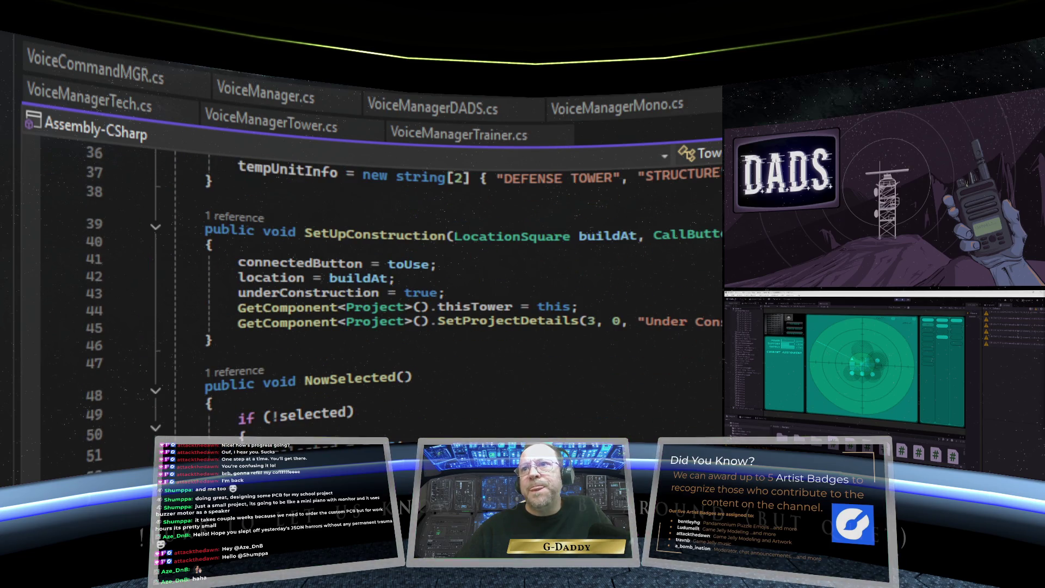
{"action": "scroll", "coordinate": [354, 305], "scroll_direction": "up", "scroll_amount": 12}
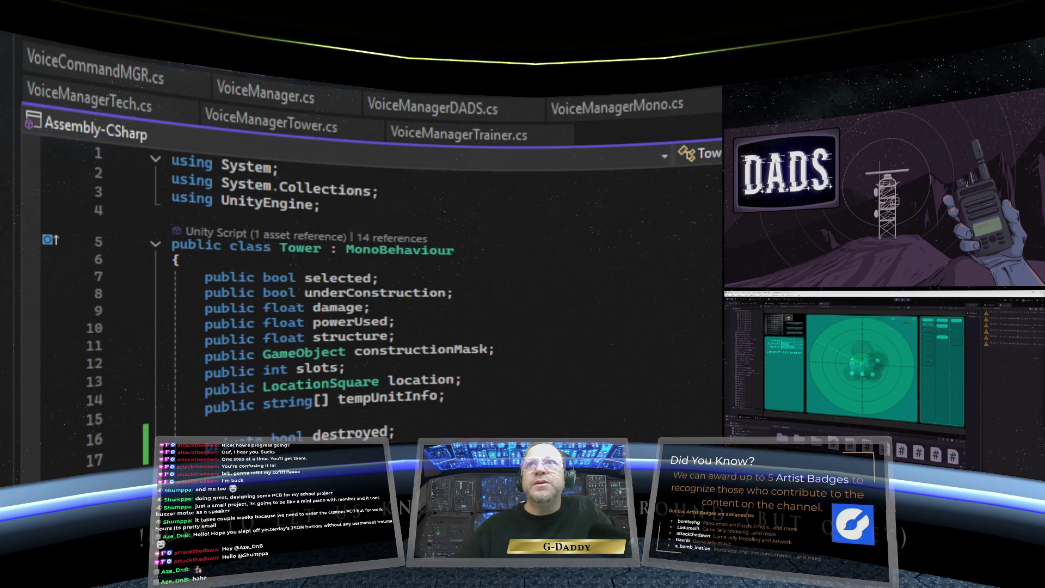
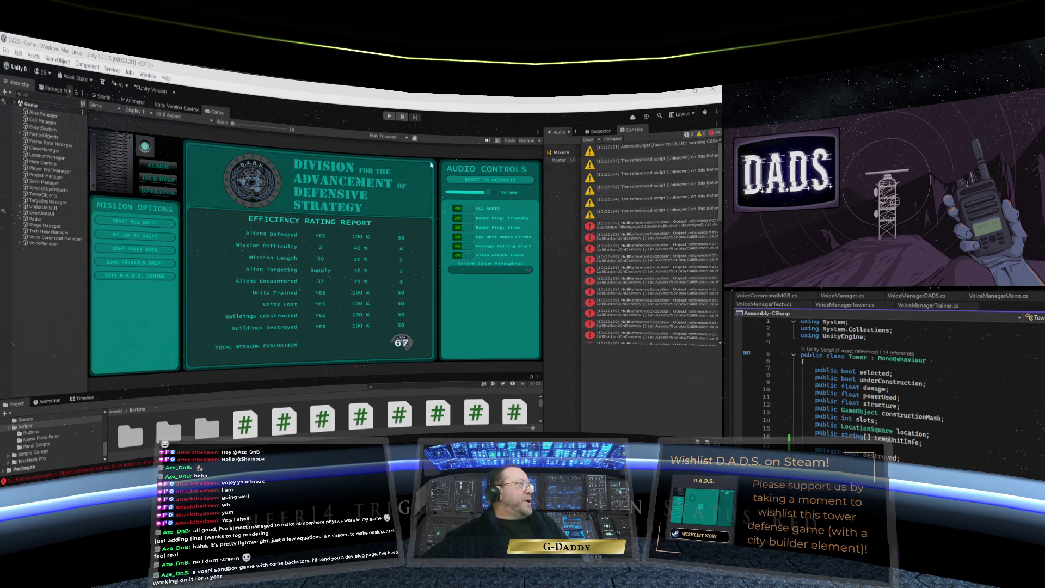
Step: Maximize the Game view and enter Play mode to reach the new-shift setup
{"action": "right_click", "coordinate": [223, 114]}
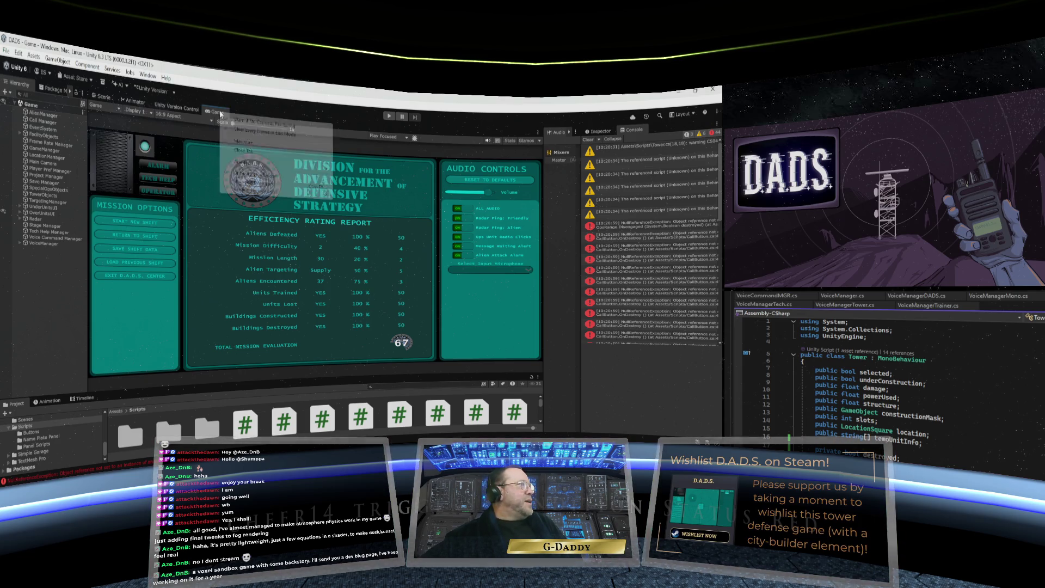
{"action": "left_click", "coordinate": [249, 141]}
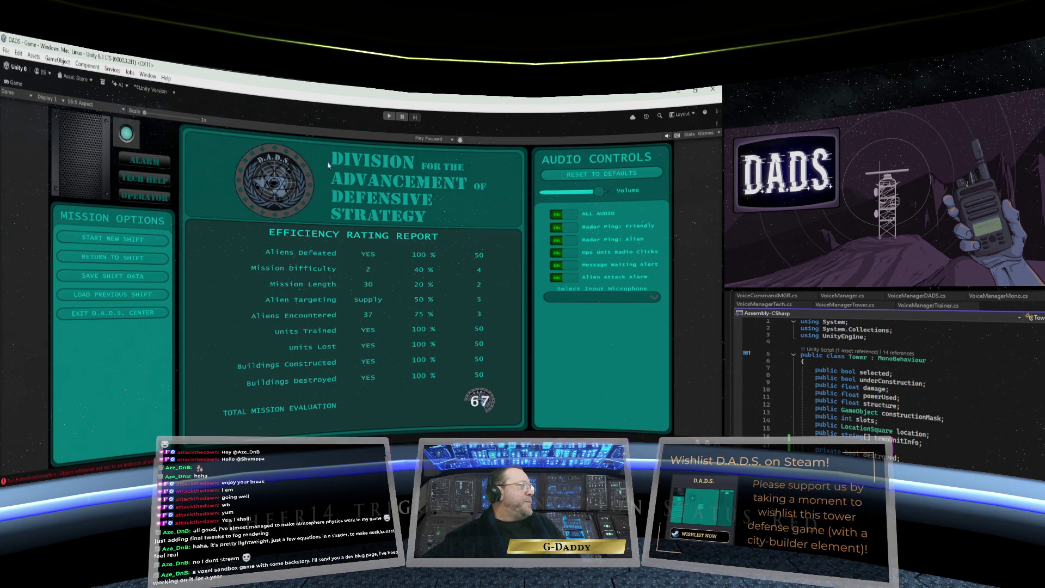
{"action": "left_click", "coordinate": [388, 116]}
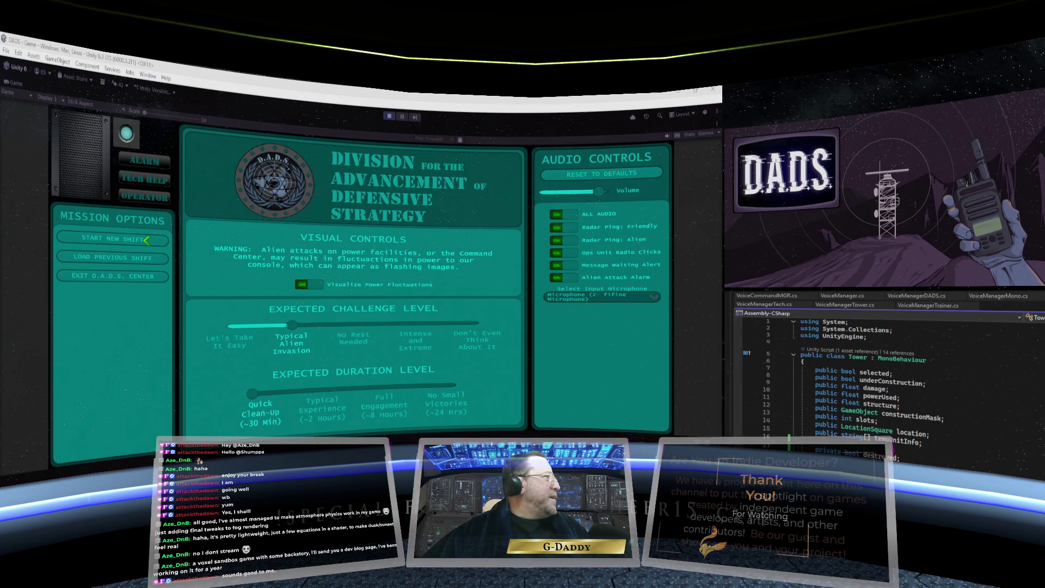
Step: Start a new shift, select UNIT-1, widen the radar range to 500, and select R&D-1
{"action": "left_click", "coordinate": [146, 240]}
{"action": "left_click", "coordinate": [602, 177]}
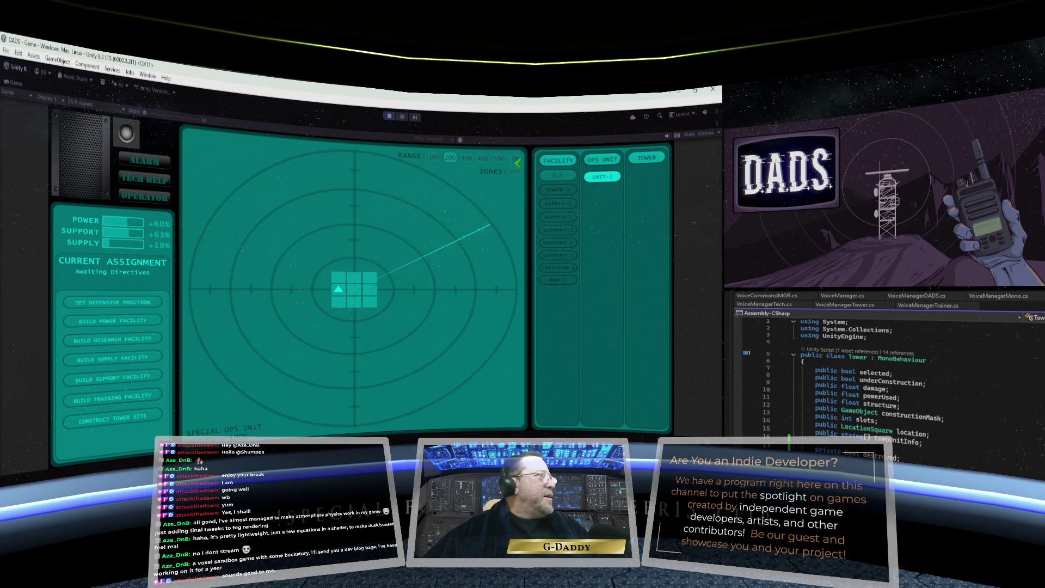
{"action": "left_click", "coordinate": [499, 158]}
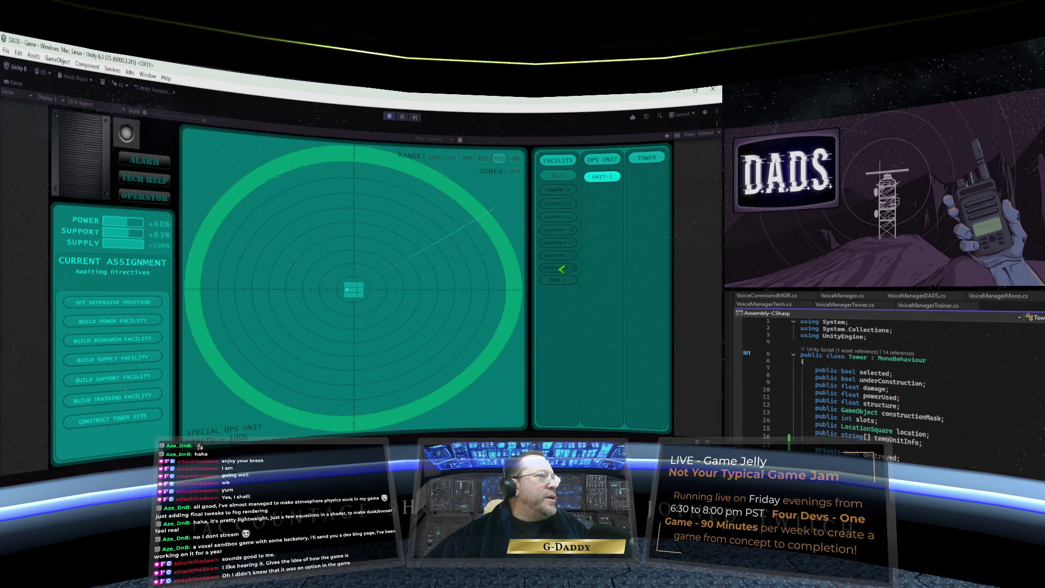
{"action": "left_click", "coordinate": [561, 280]}
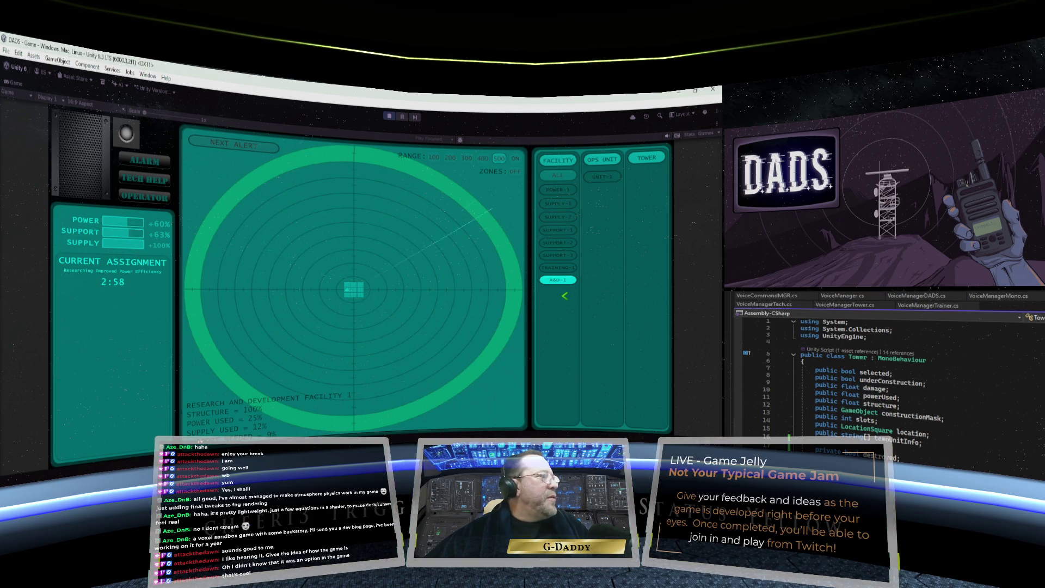
Step: Reselect UNIT-1 and order it to build a supply facility placed on the radar
{"action": "left_click", "coordinate": [602, 176]}
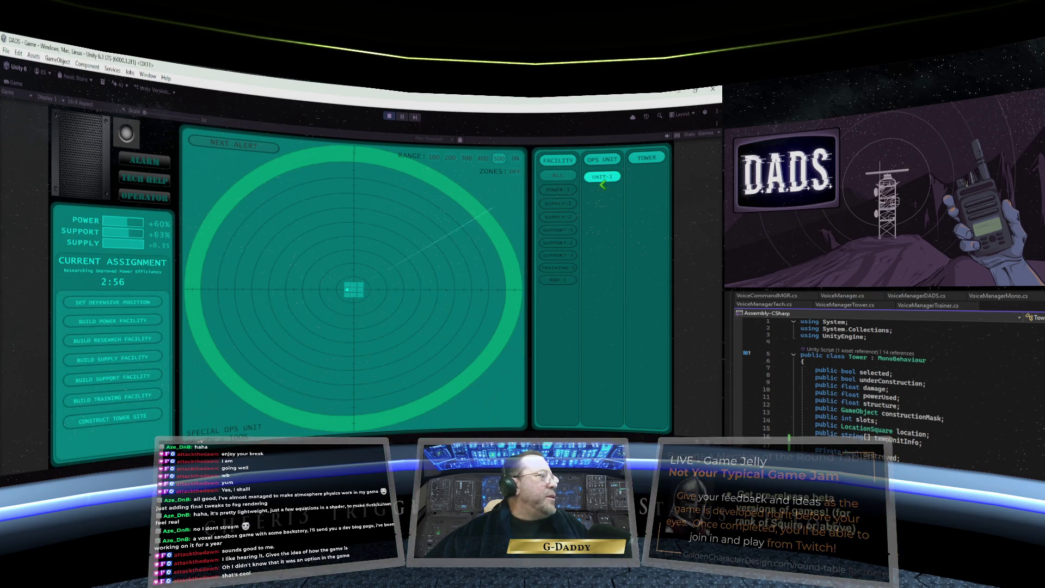
{"action": "left_click", "coordinate": [116, 358]}
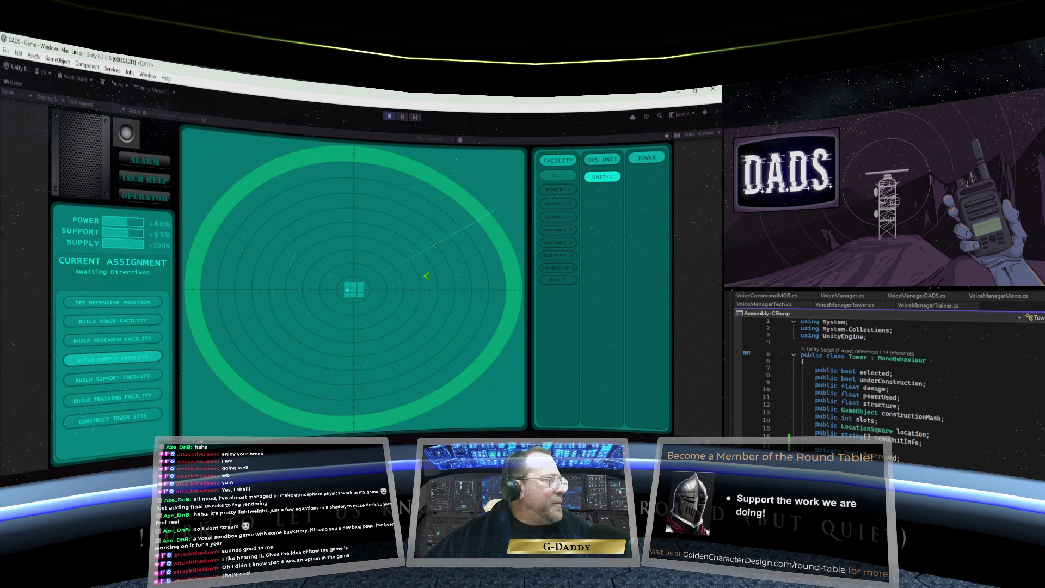
{"action": "left_click", "coordinate": [427, 276]}
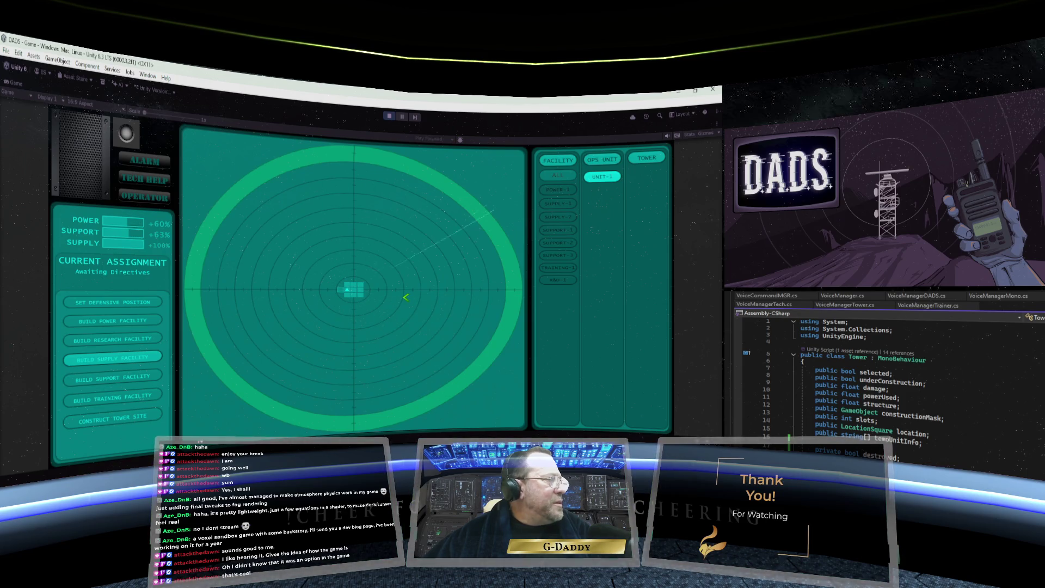
{"action": "left_click", "coordinate": [338, 297]}
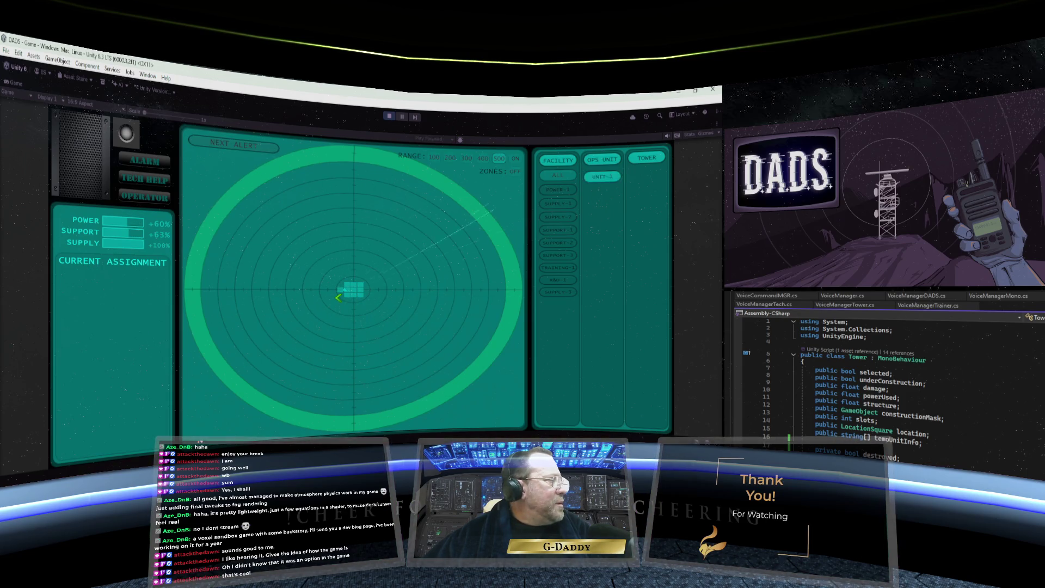
Step: Order UNIT-1 to build another supply facility, then select Training Facility 1
{"action": "left_click", "coordinate": [599, 176]}
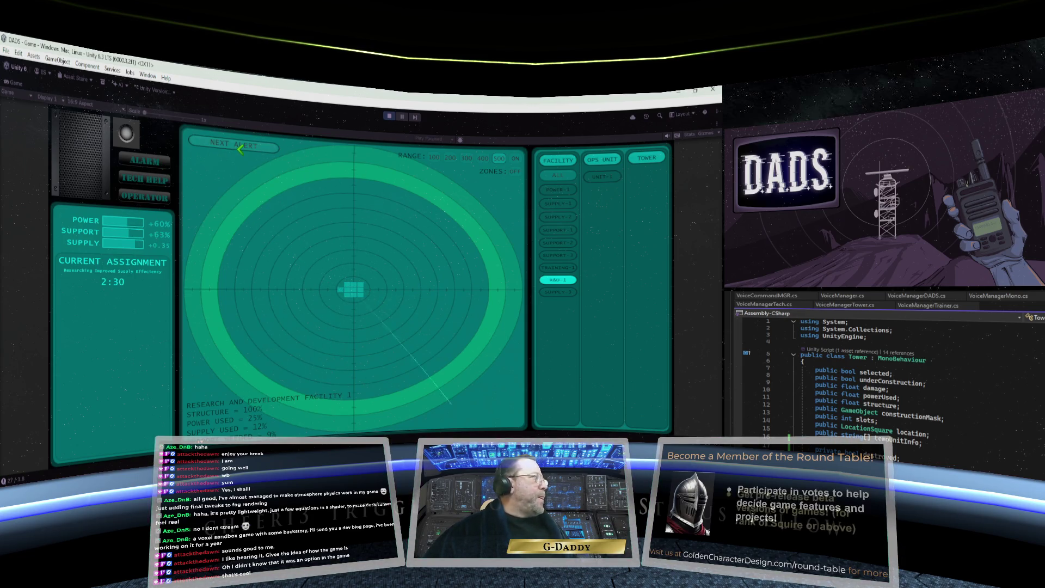
{"action": "left_click", "coordinate": [282, 227]}
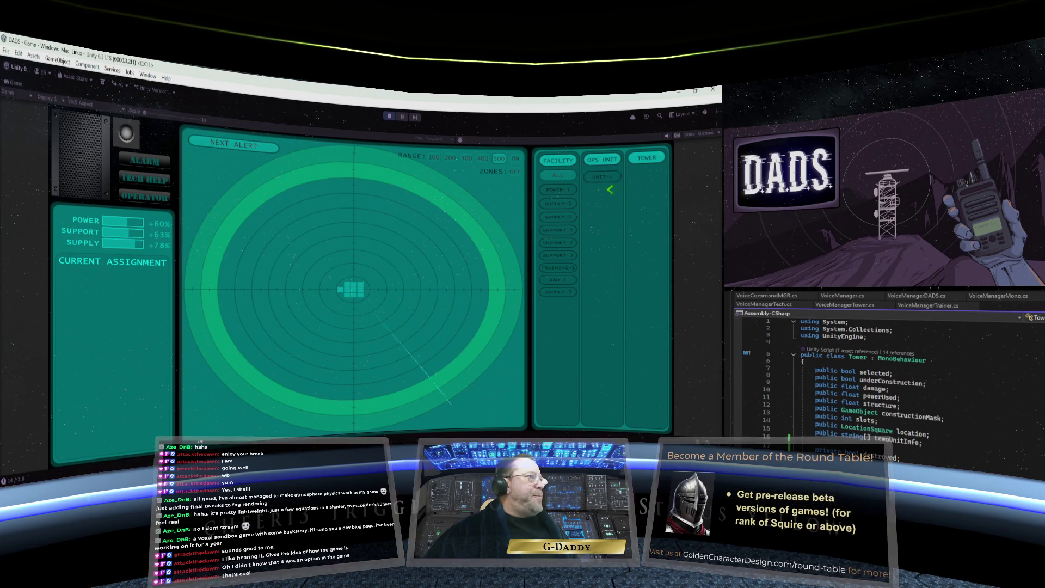
{"action": "left_click", "coordinate": [606, 179]}
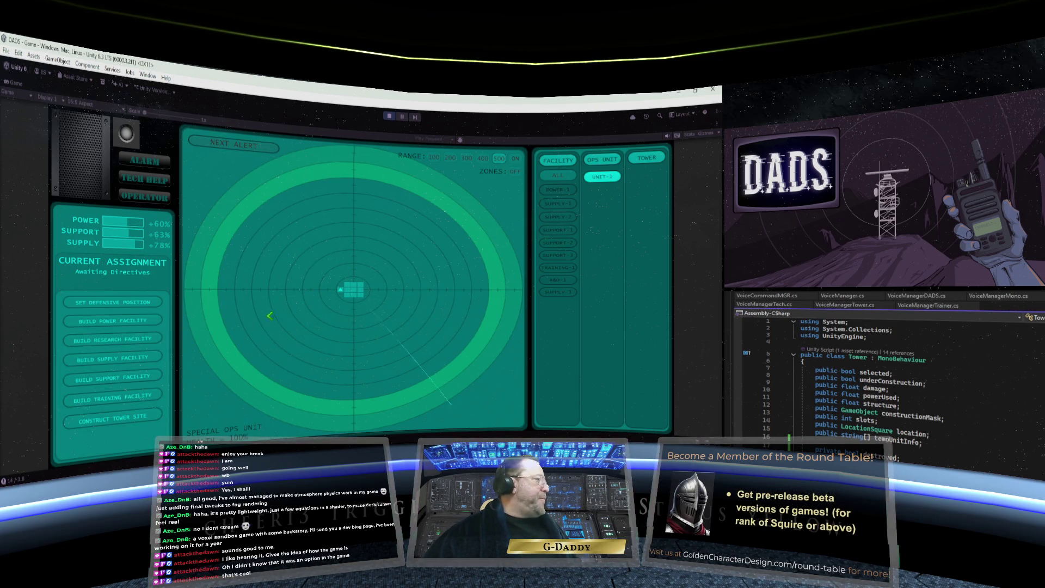
{"action": "left_click", "coordinate": [127, 360]}
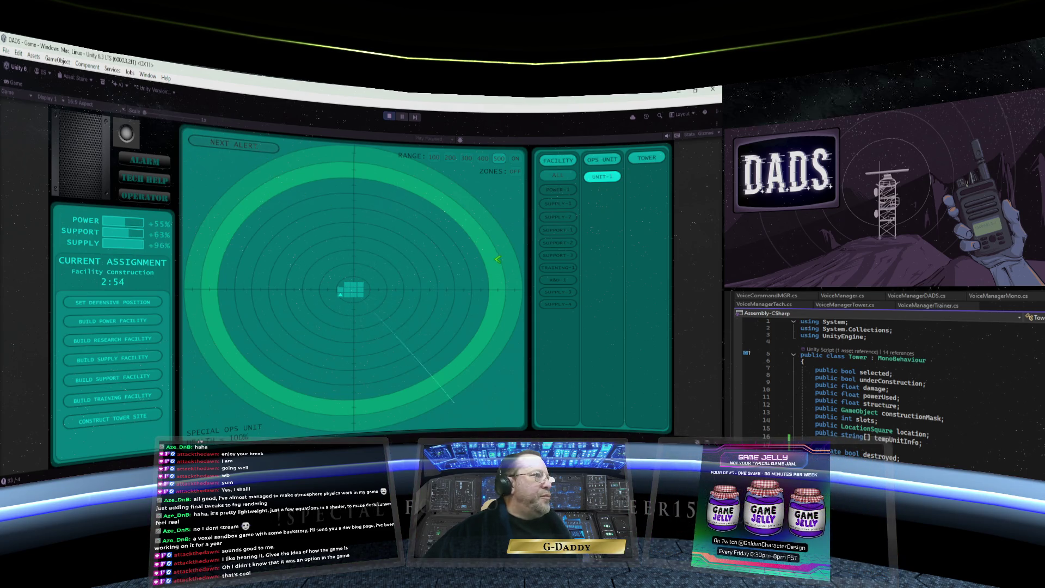
{"action": "left_click", "coordinate": [573, 267]}
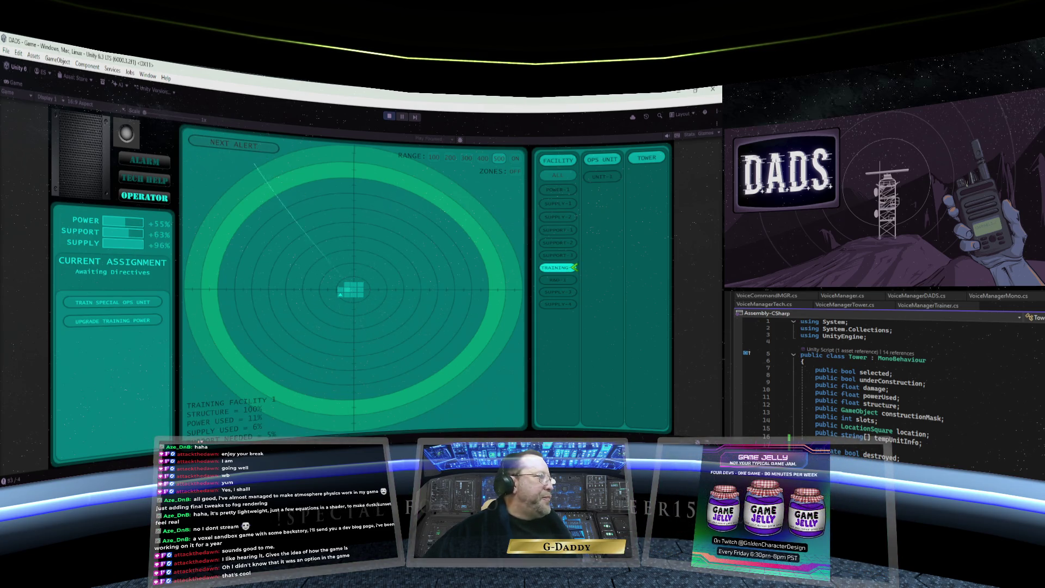
Step: Train a special ops unit at TRAINING-1 and have R&D-1 research improved power efficiency
{"action": "left_click", "coordinate": [142, 302]}
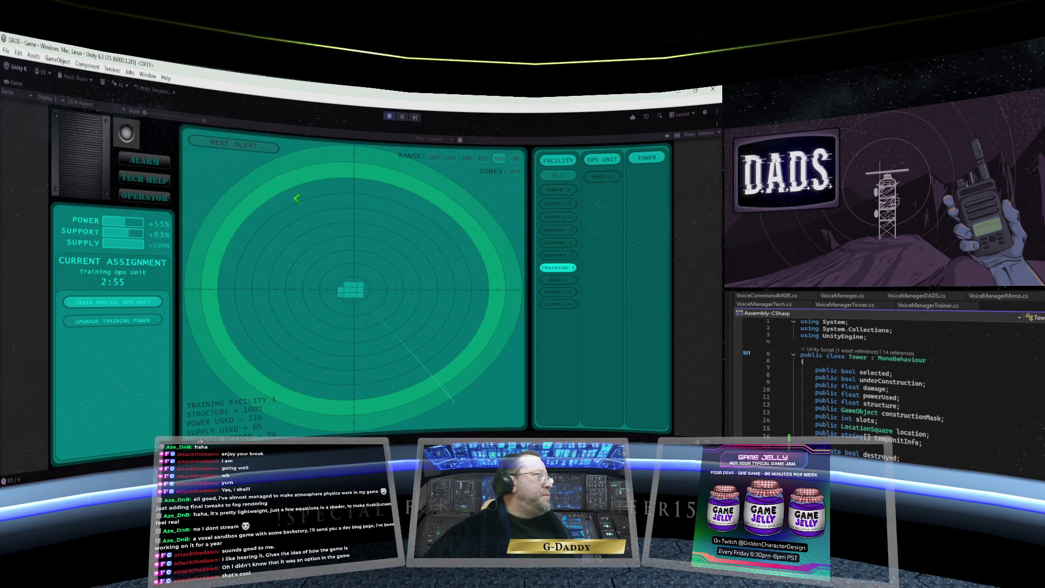
{"action": "left_click", "coordinate": [330, 211]}
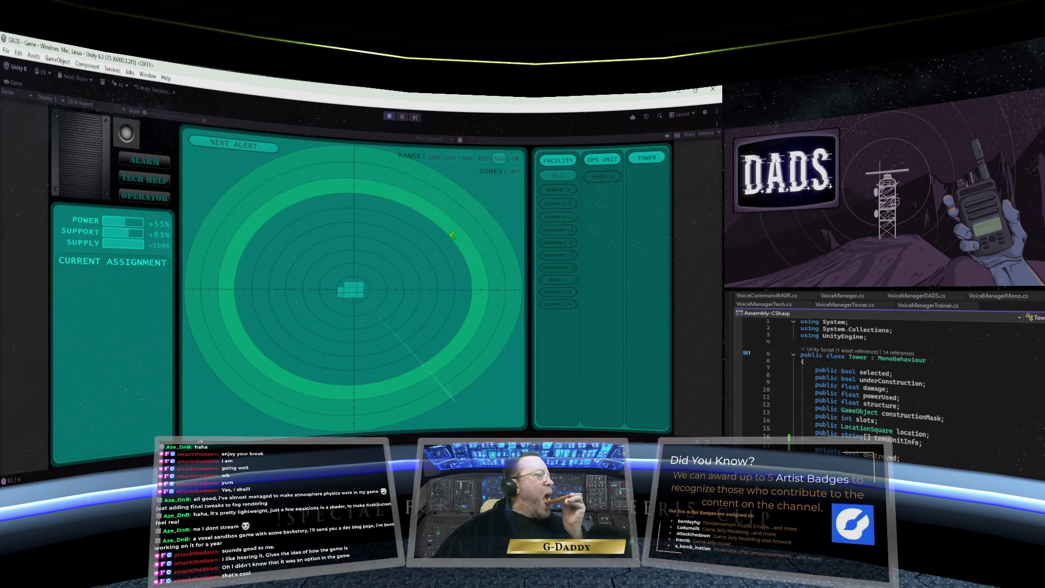
{"action": "left_click", "coordinate": [565, 278]}
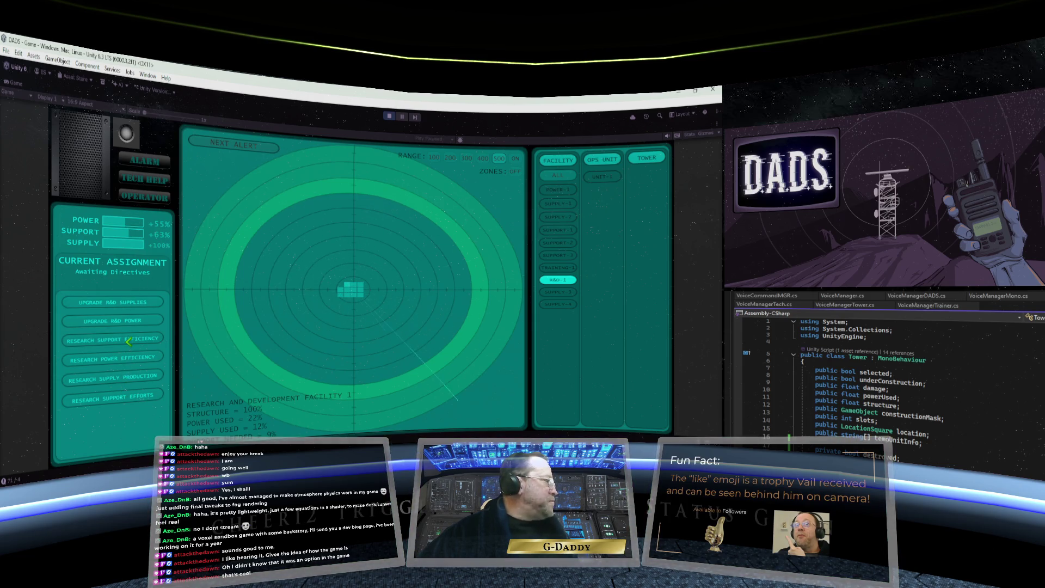
{"action": "left_click", "coordinate": [126, 358]}
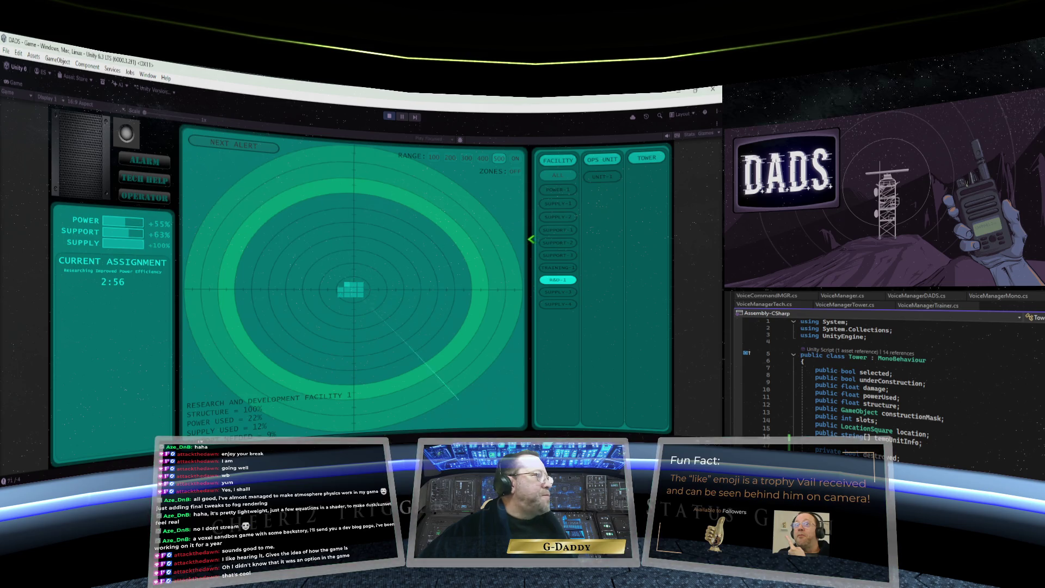
Step: Select TRAINING-1, then UNIT-1 to show its awaiting-directives order list
{"action": "left_click", "coordinate": [565, 266]}
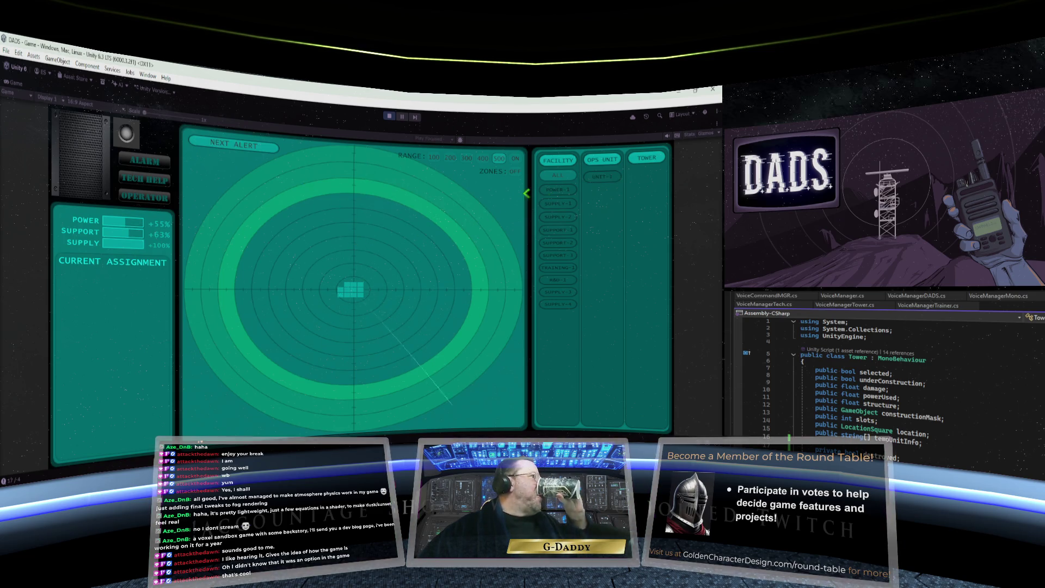
{"action": "left_click", "coordinate": [601, 176]}
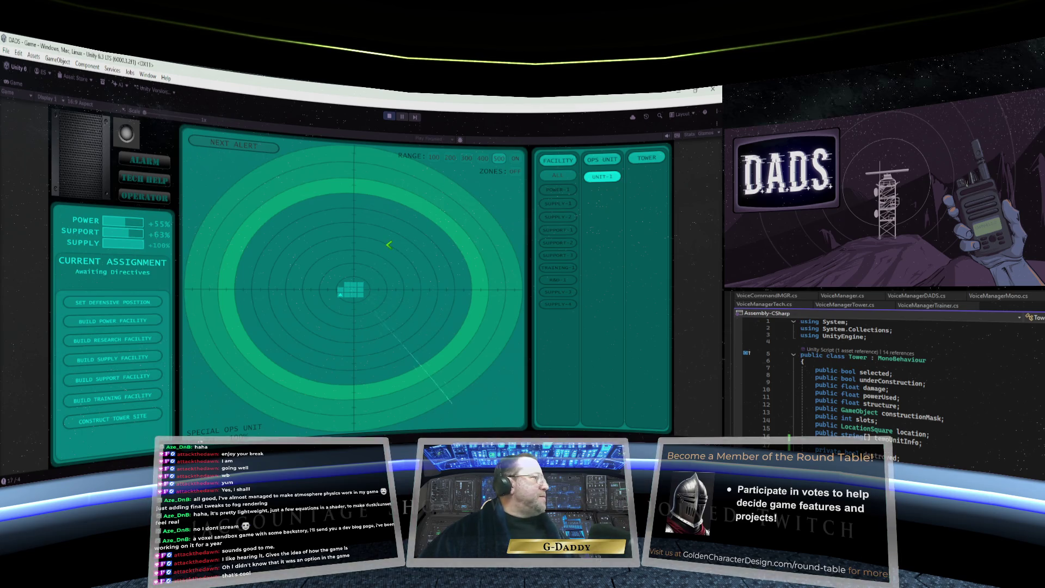
Step: Order UNIT-1 to construct a tower site and place it on the radar
{"action": "left_click", "coordinate": [137, 412]}
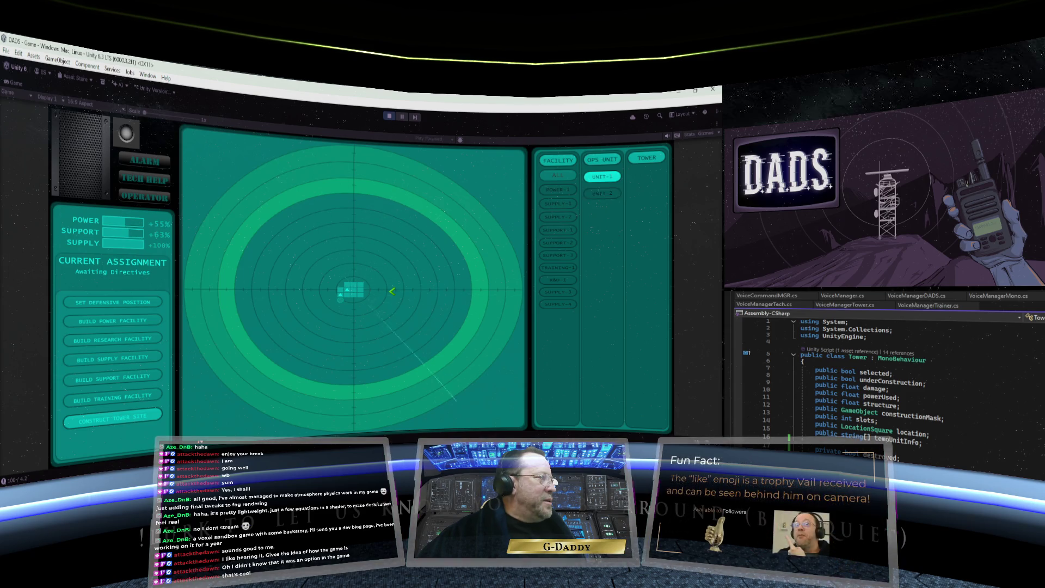
{"action": "left_click", "coordinate": [613, 209]}
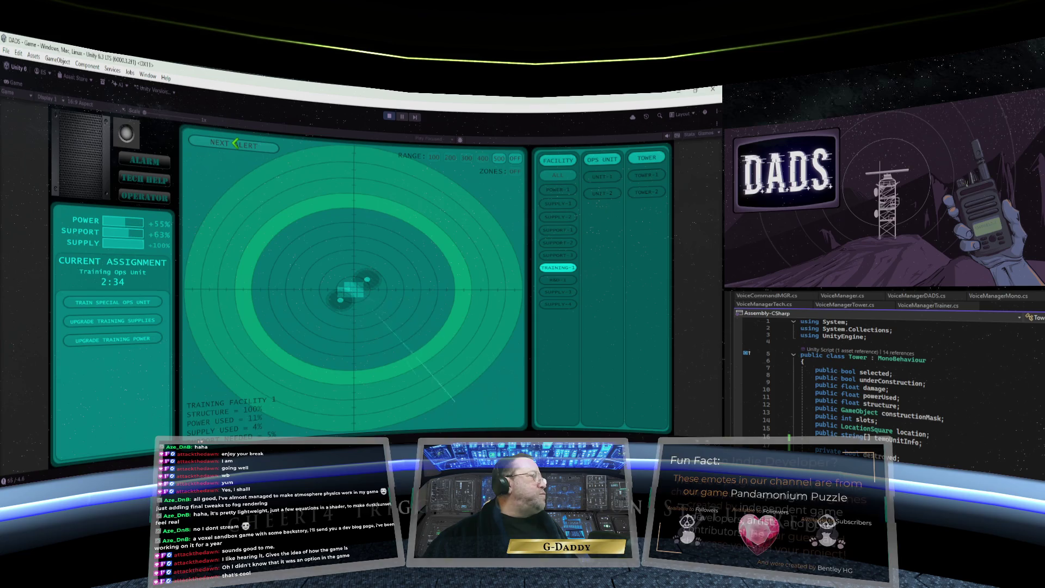
Step: Clear the TRAINING-1 selection and bring up R&D-1's upgrade and research options
{"action": "left_click", "coordinate": [235, 143]}
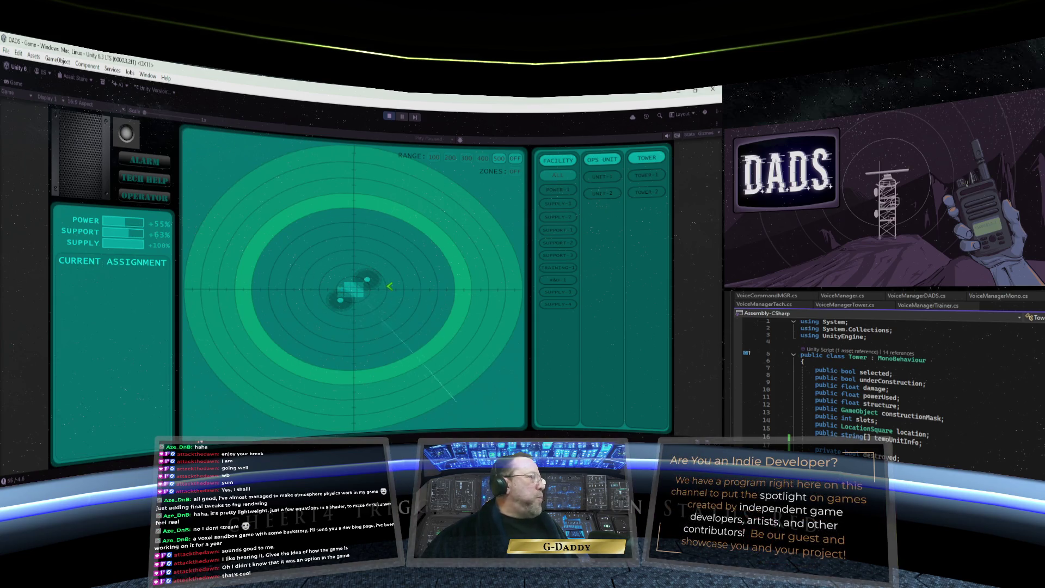
{"action": "left_click", "coordinate": [571, 279]}
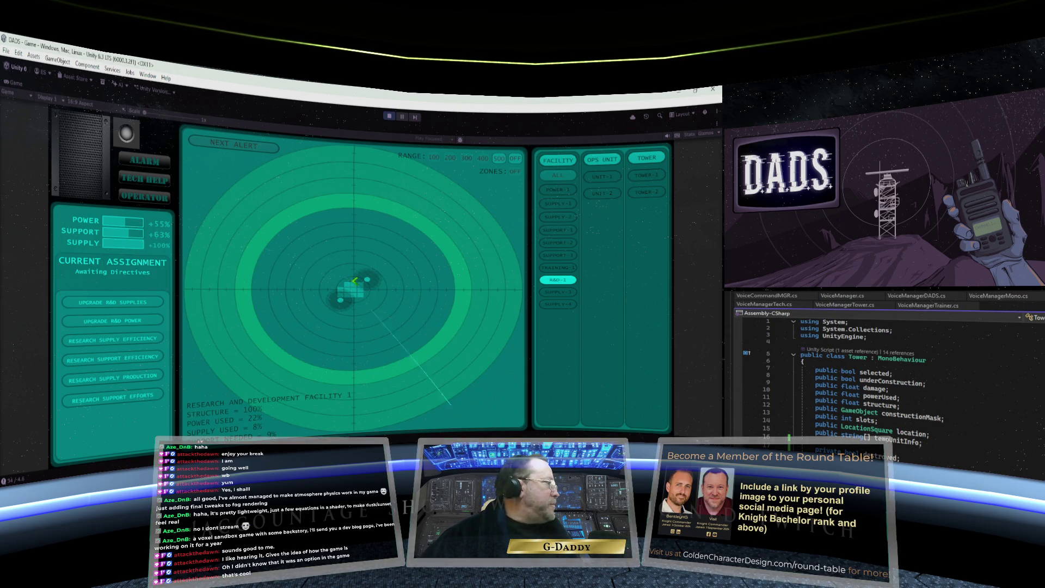
Step: Start R&D-1 researching Improved Supply Efficiency
{"action": "left_click", "coordinate": [145, 338]}
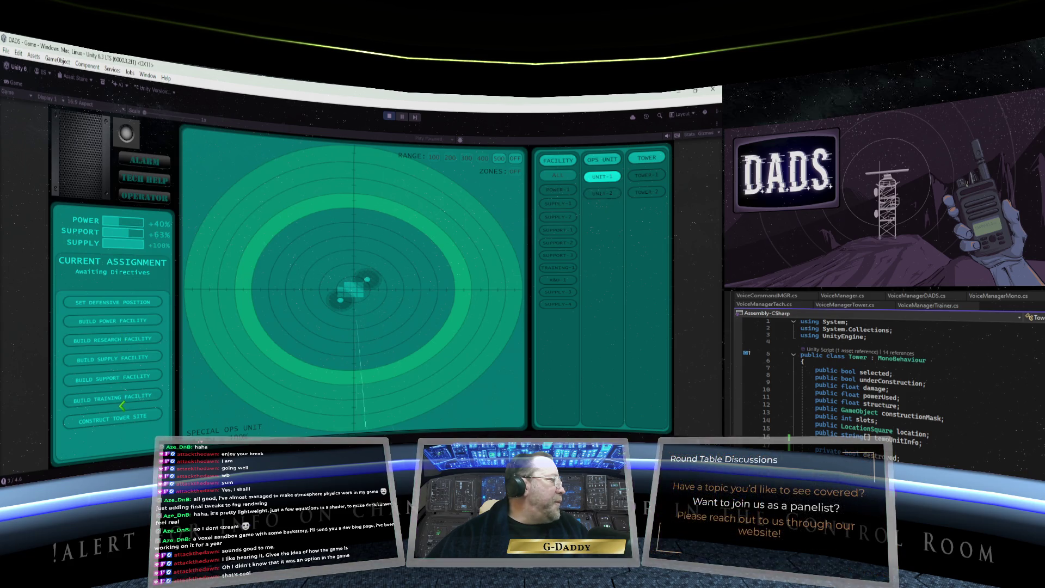
Step: Order another tower site construction, then bring up UNIT-2's orders
{"action": "left_click", "coordinate": [121, 418]}
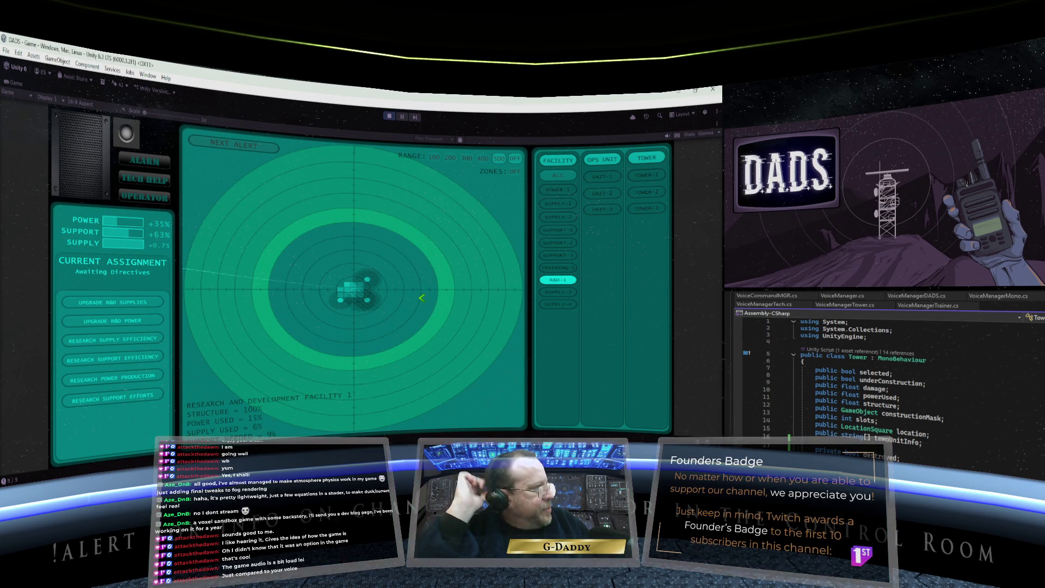
{"action": "left_click", "coordinate": [602, 193]}
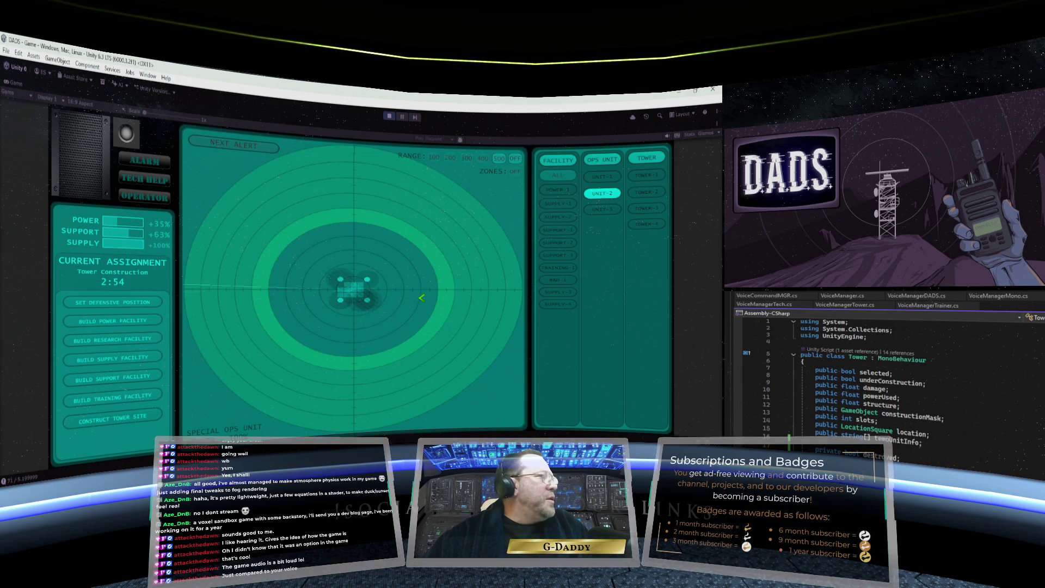
Step: Check UNIT-1's and UNIT-3's assignments, then select the TRAINING-1 facility to view its options
{"action": "left_click", "coordinate": [602, 176]}
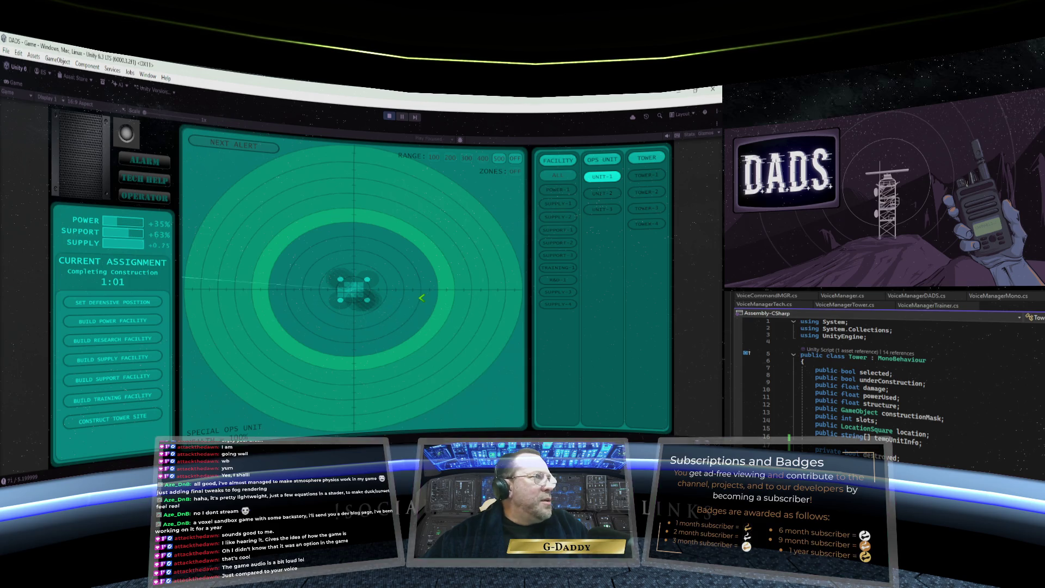
{"action": "left_click", "coordinate": [602, 209]}
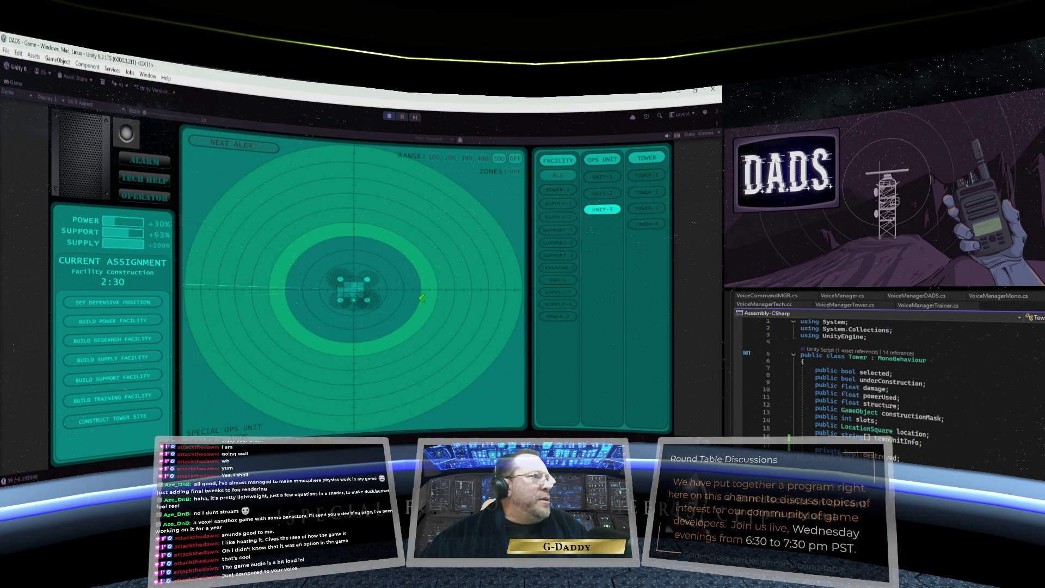
{"action": "left_click", "coordinate": [558, 267]}
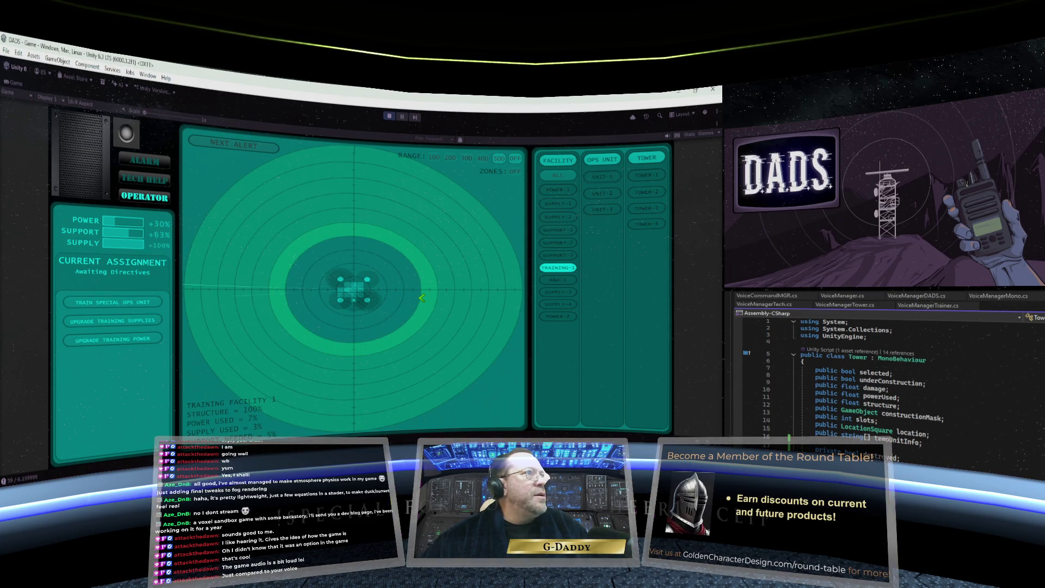
Step: Reselect UNIT-1 to bring back its build commands and dismiss the tech help alert
{"action": "left_click", "coordinate": [603, 177]}
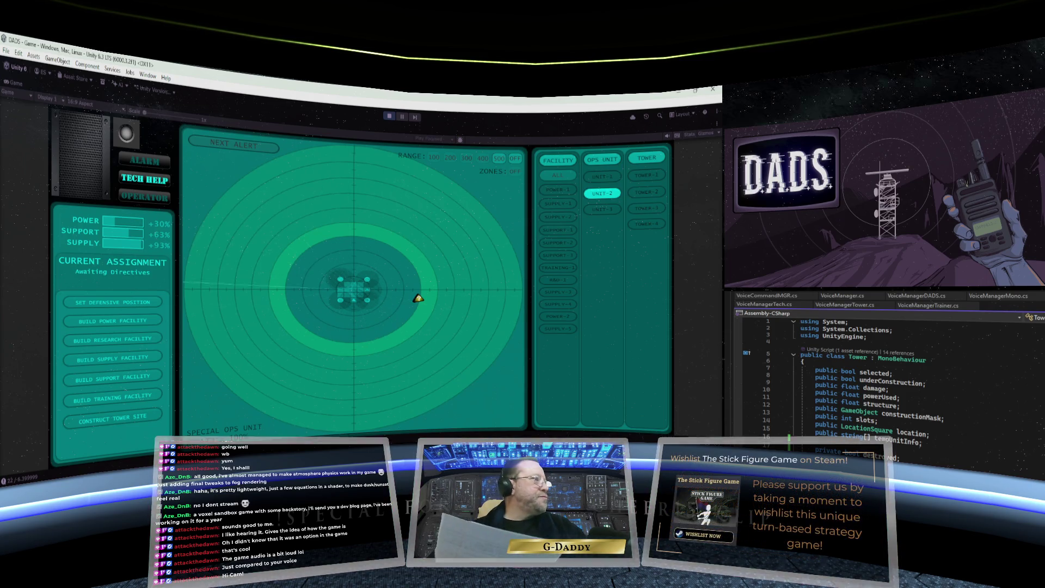
{"action": "left_click", "coordinate": [144, 178]}
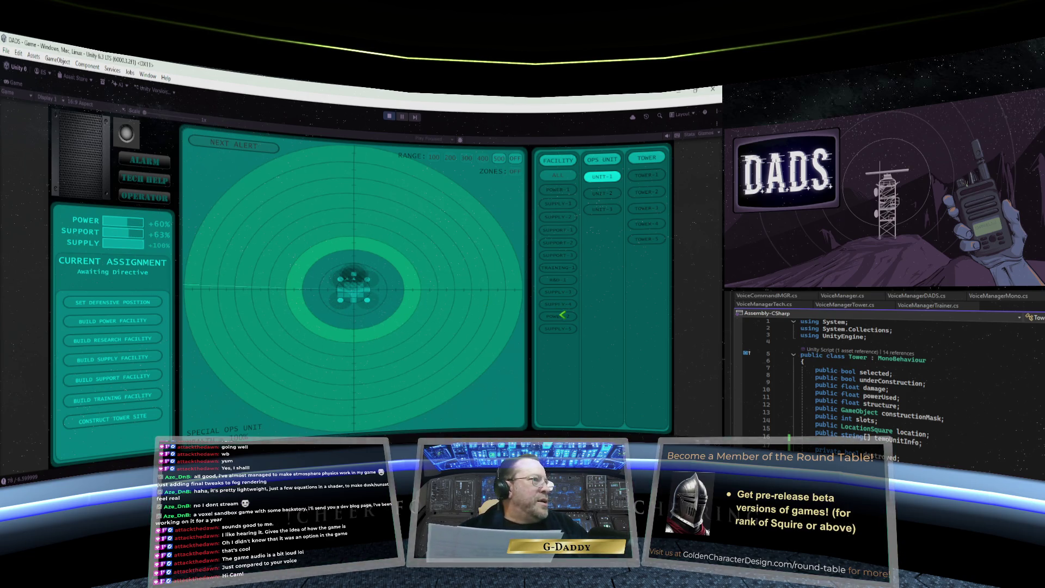
Step: Select Training Facility 1 to see its training and upgrade orders
{"action": "left_click", "coordinate": [566, 267]}
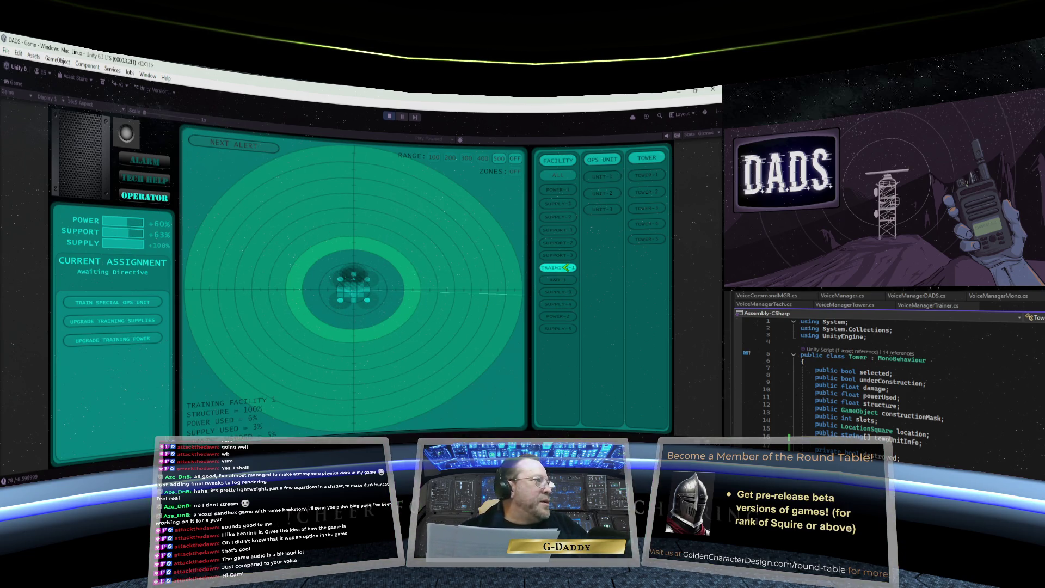
Step: Start training a special ops unit at TRAINING-1, then return to UNIT-1's orders
{"action": "left_click", "coordinate": [119, 301]}
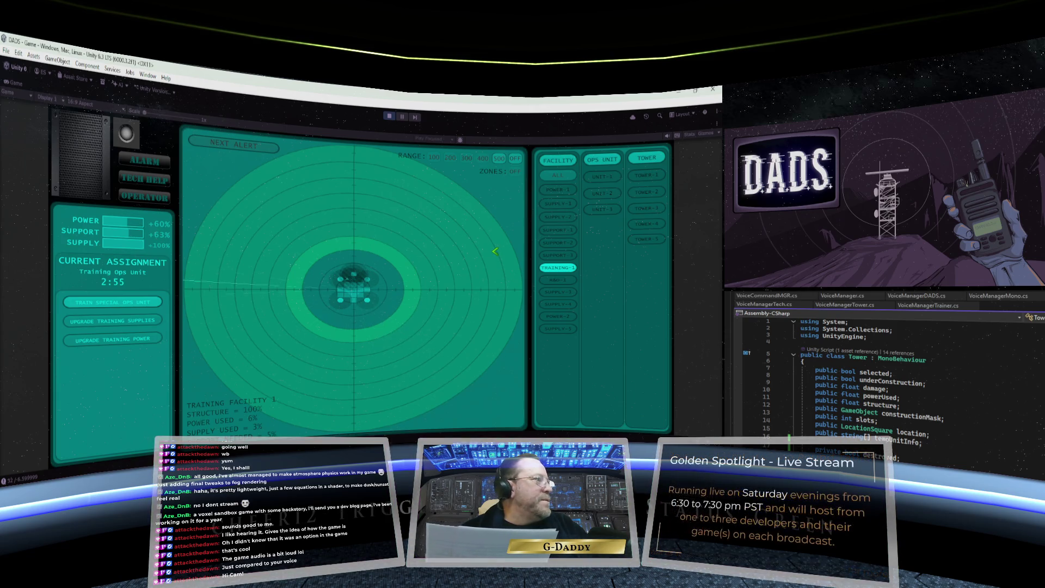
{"action": "left_click", "coordinate": [601, 175]}
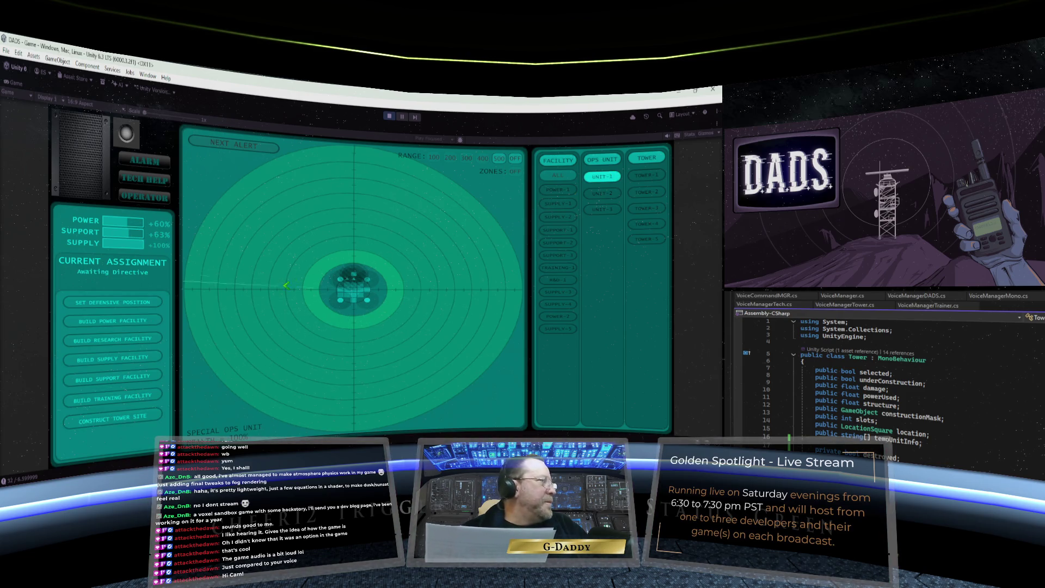
Step: Order UNIT-1 to build a new tower site on the radar and check its assignment
{"action": "left_click", "coordinate": [125, 418]}
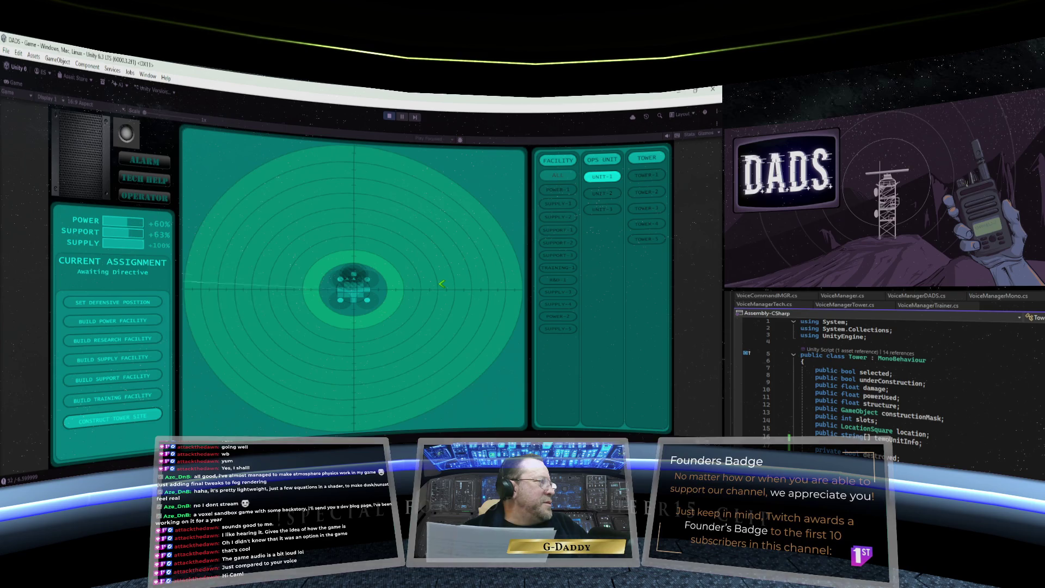
{"action": "left_click", "coordinate": [441, 284]}
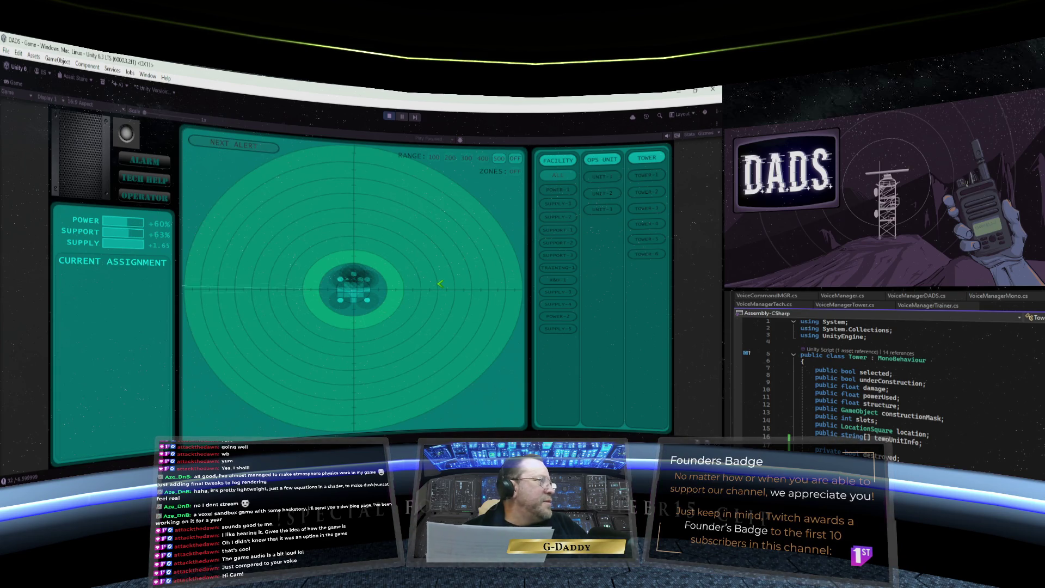
{"action": "left_click", "coordinate": [602, 177]}
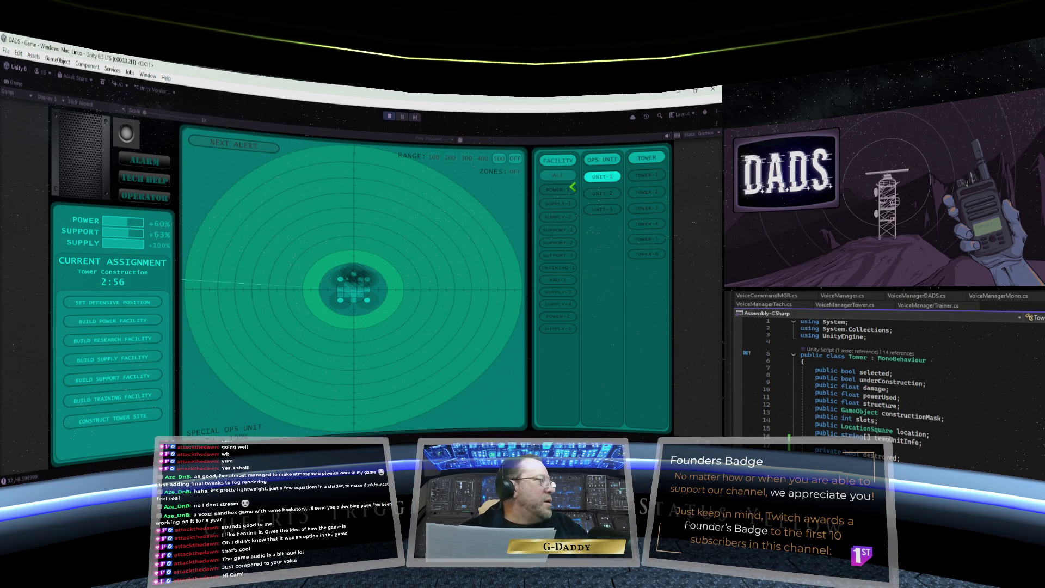
Step: Order the idle UNIT-3 to construct a tower site, checking UNIT-2's status before and after
{"action": "left_click", "coordinate": [614, 193]}
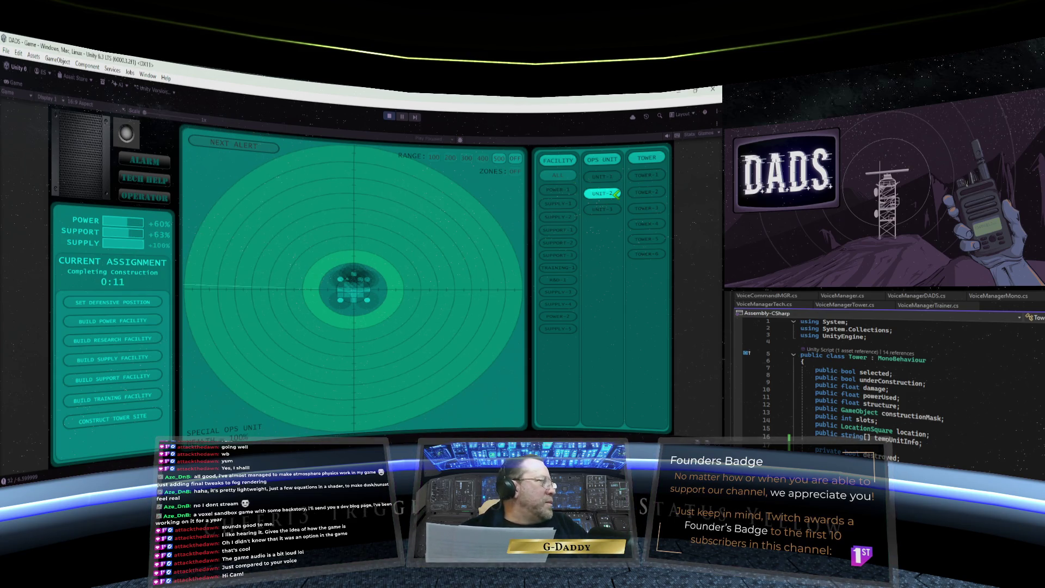
{"action": "left_click", "coordinate": [609, 209]}
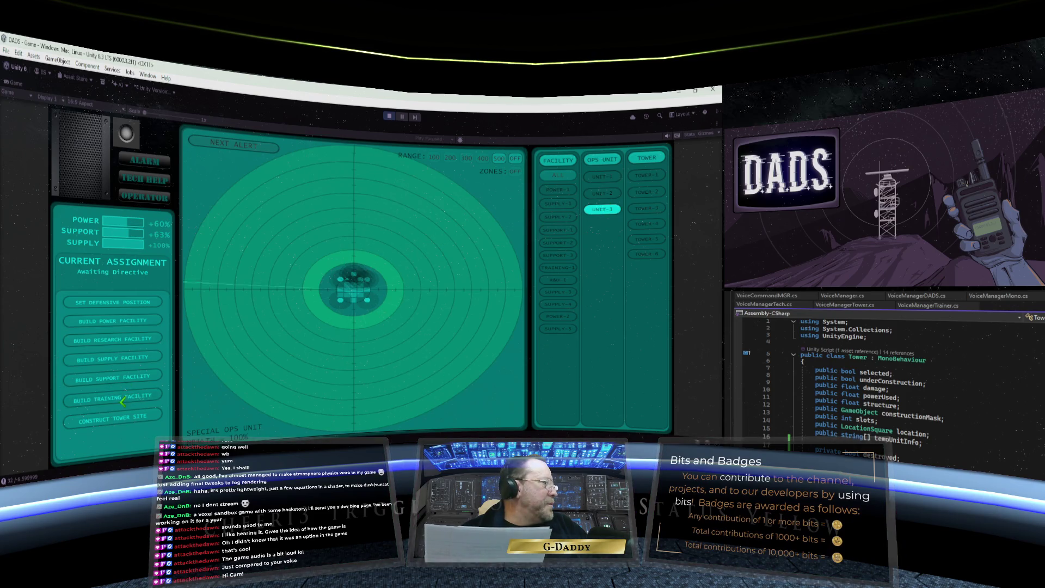
{"action": "left_click", "coordinate": [118, 418]}
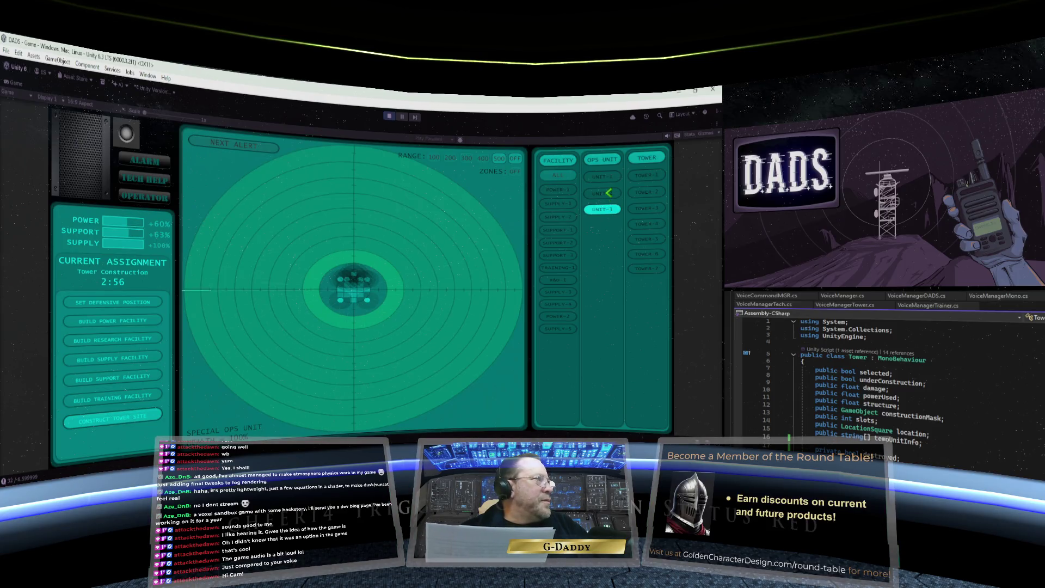
{"action": "left_click", "coordinate": [609, 193]}
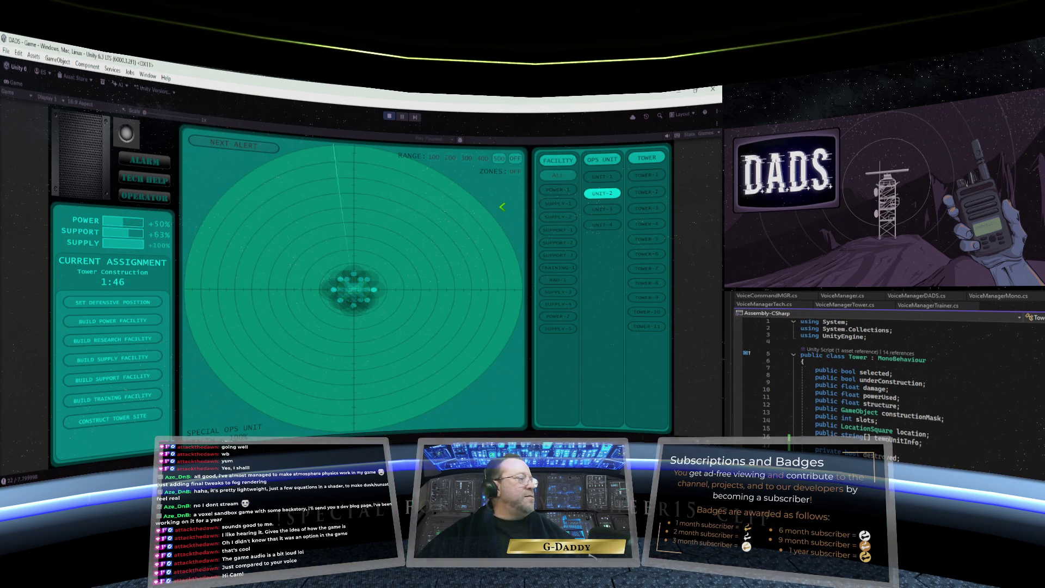
Step: Check UNIT-3, then order the newest unit UNIT-4 to construct a tower site
{"action": "left_click", "coordinate": [603, 209]}
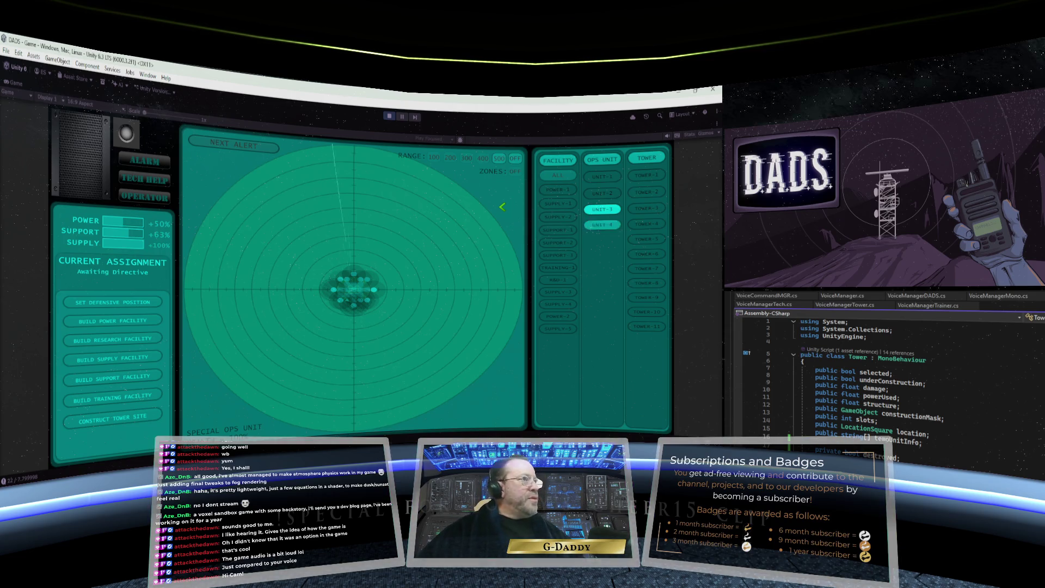
{"action": "left_click", "coordinate": [602, 224]}
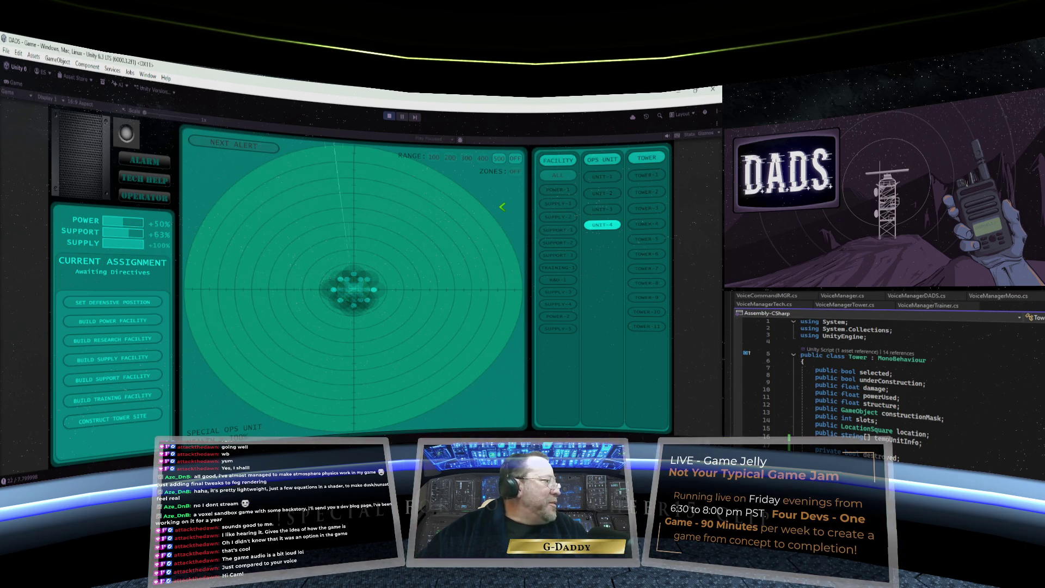
{"action": "left_click", "coordinate": [113, 417]}
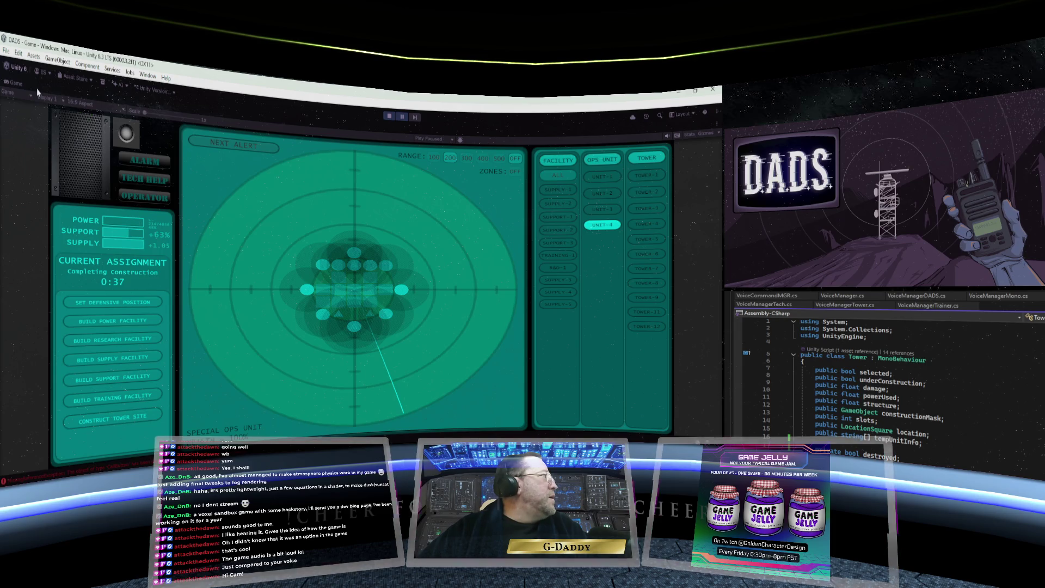
Step: Un-maximize the Game view and read the MissingReferenceException stack trace in the Console
{"action": "right_click", "coordinate": [15, 87]}
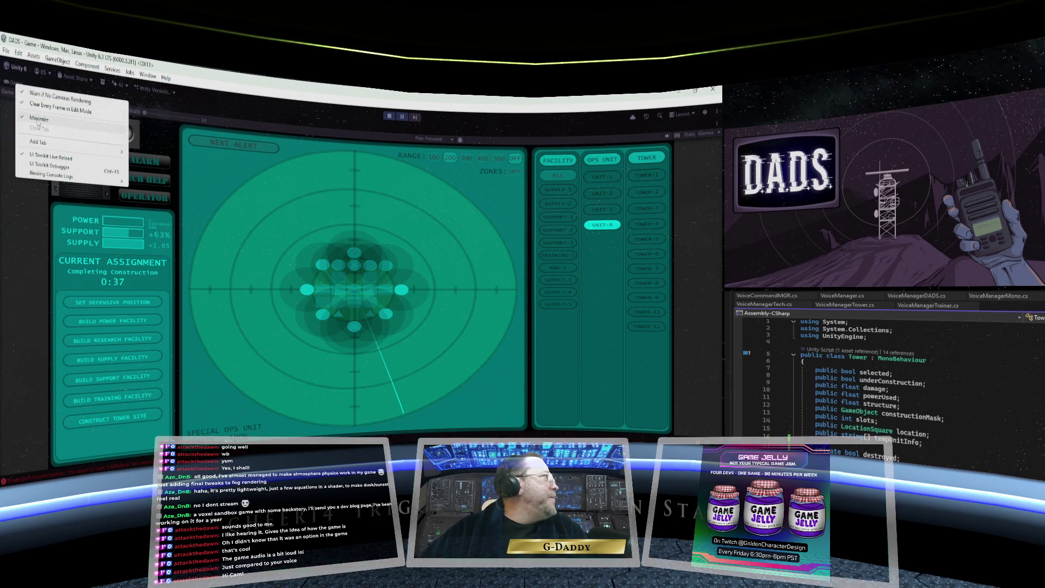
{"action": "left_click", "coordinate": [356, 167]}
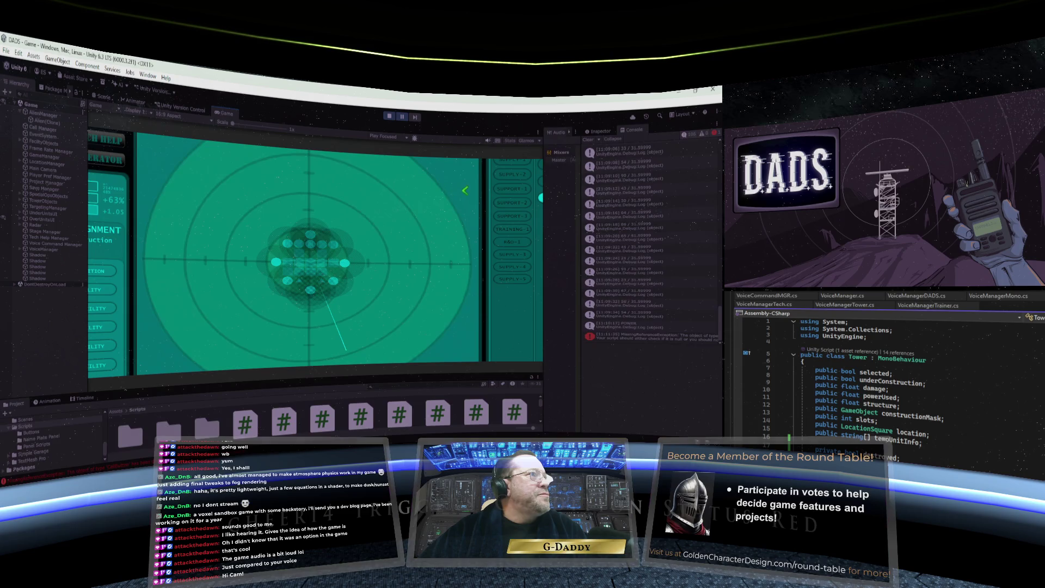
{"action": "left_click", "coordinate": [680, 338]}
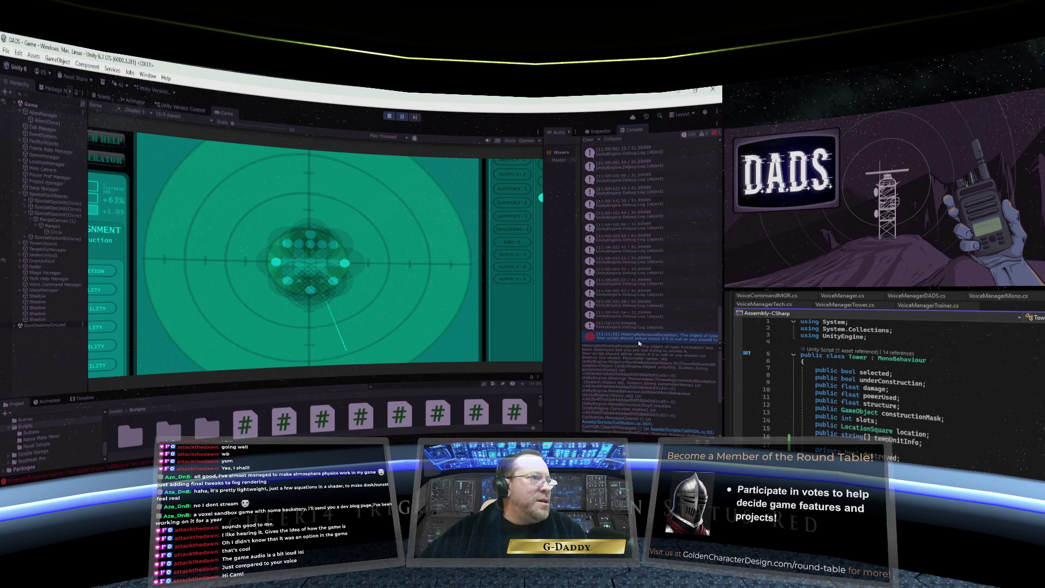
{"action": "scroll", "coordinate": [639, 343], "scroll_direction": "up", "scroll_amount": 2}
{"action": "scroll", "coordinate": [639, 343], "scroll_direction": "down", "scroll_amount": 2}
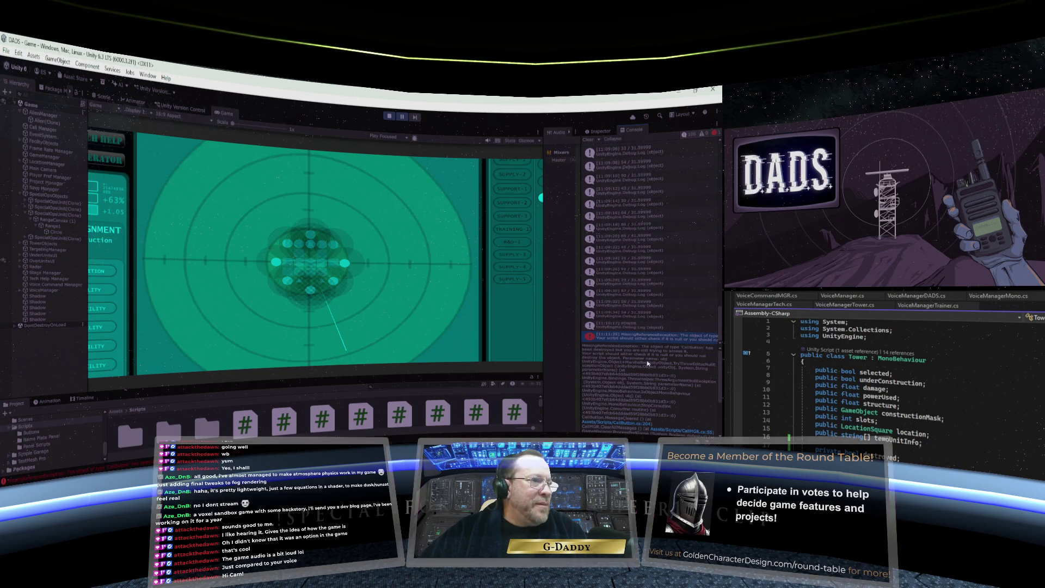
{"action": "scroll", "coordinate": [648, 364], "scroll_direction": "down", "scroll_amount": 2}
{"action": "scroll", "coordinate": [659, 381], "scroll_direction": "down", "scroll_amount": 2}
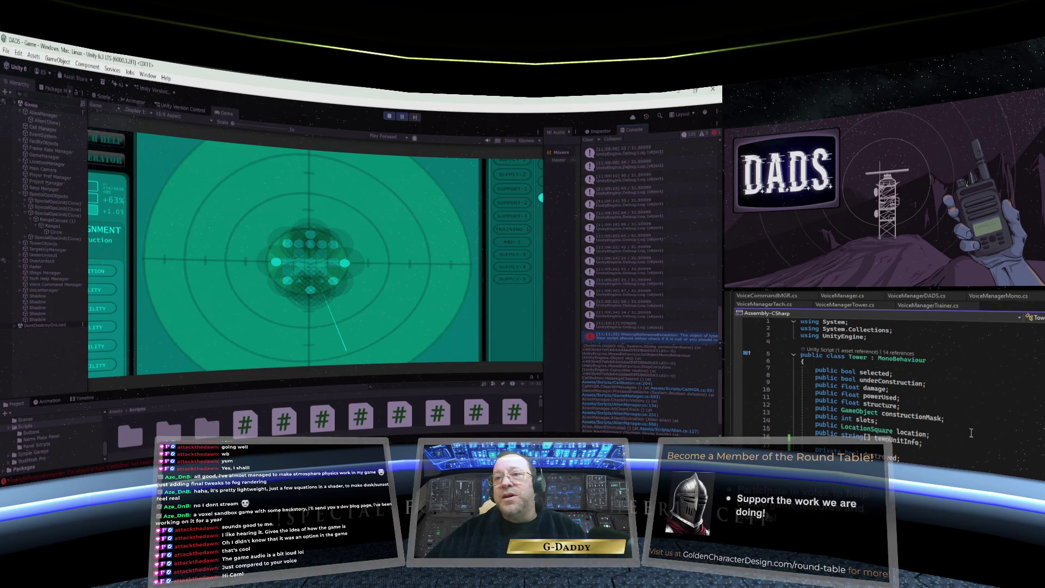
Step: Scroll to MessageCleared() and insert a blank line 204 above StopCoroutine(flashing);
{"action": "scroll", "coordinate": [972, 433], "scroll_direction": "down", "scroll_amount": 15}
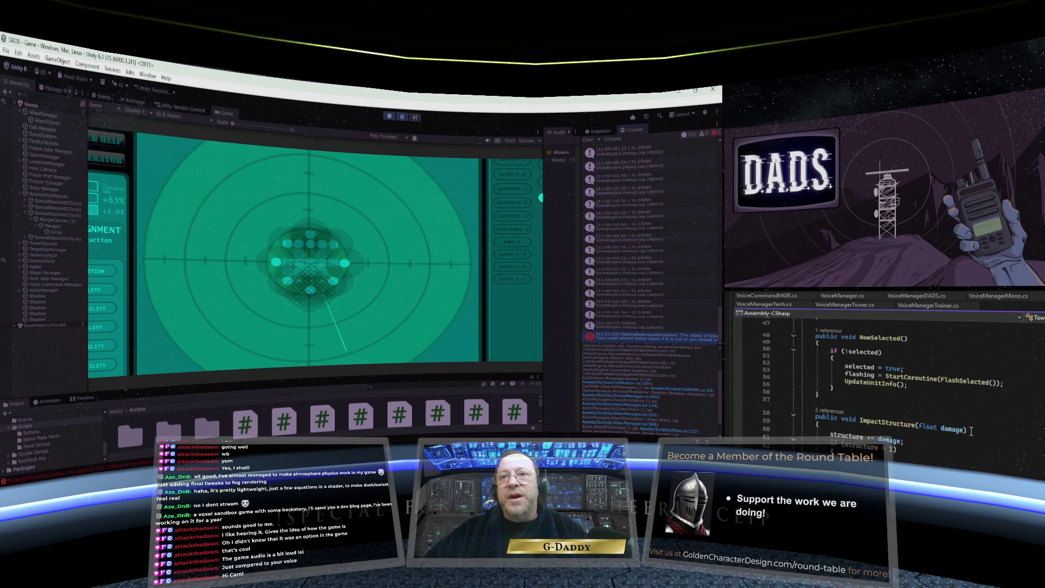
{"action": "scroll", "coordinate": [971, 430], "scroll_direction": "down", "scroll_amount": 18}
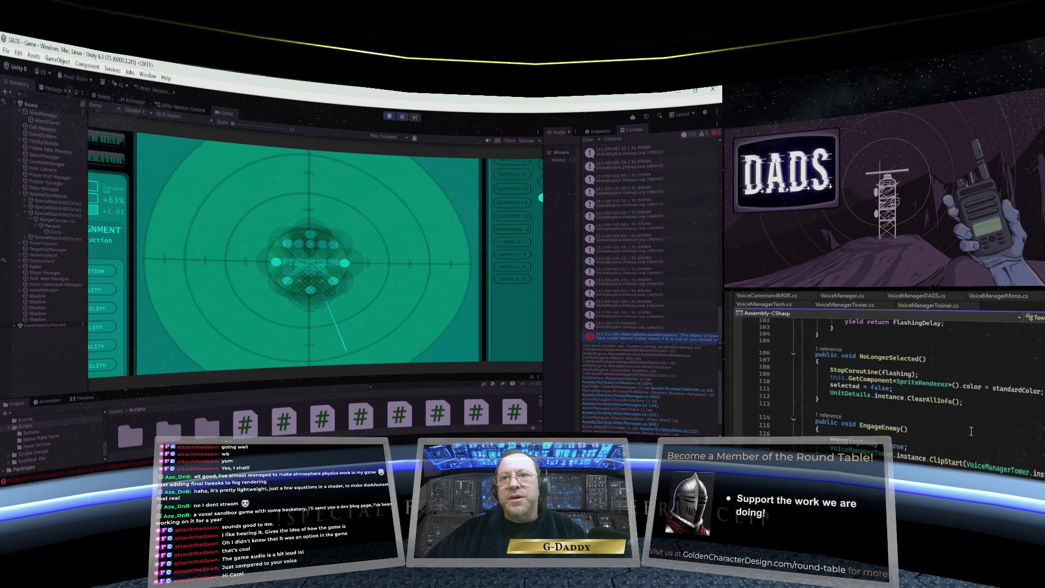
{"action": "scroll", "coordinate": [972, 431], "scroll_direction": "down", "scroll_amount": 6}
{"action": "scroll", "coordinate": [971, 431], "scroll_direction": "up", "scroll_amount": 7}
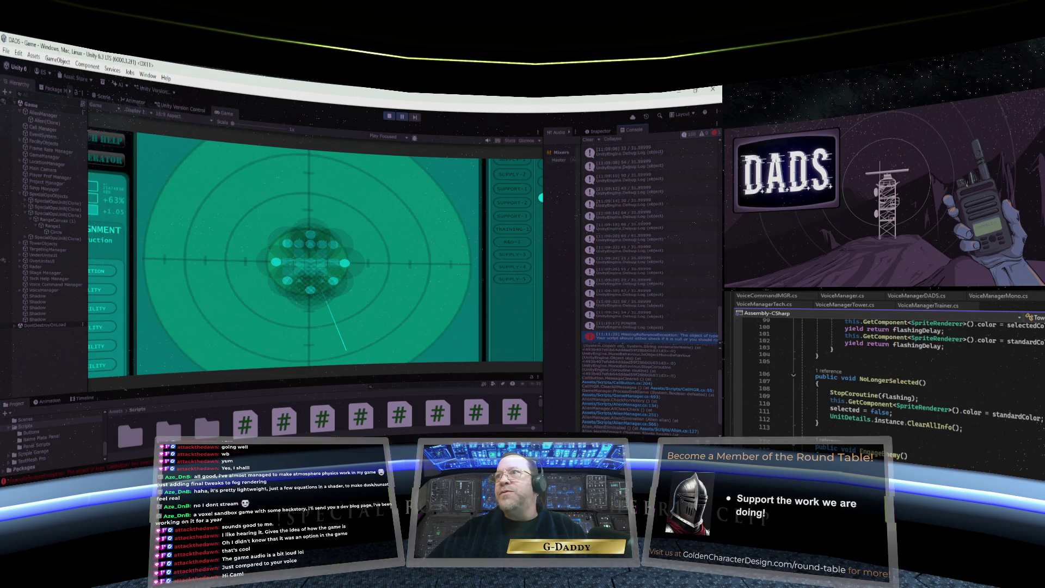
{"action": "scroll", "coordinate": [997, 413], "scroll_direction": "up", "scroll_amount": 15}
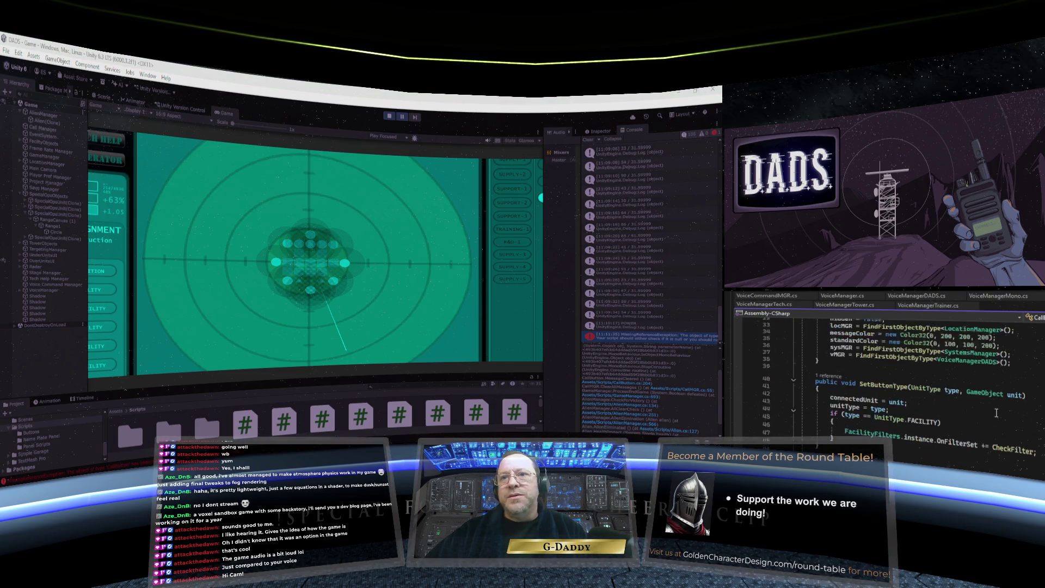
{"action": "scroll", "coordinate": [996, 413], "scroll_direction": "down", "scroll_amount": 20}
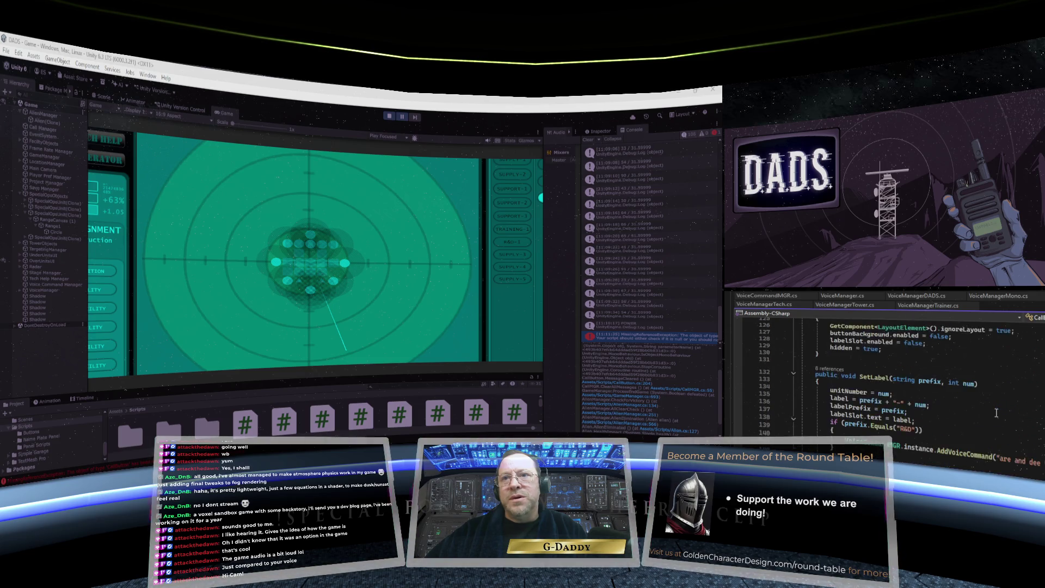
{"action": "scroll", "coordinate": [996, 413], "scroll_direction": "down", "scroll_amount": 16}
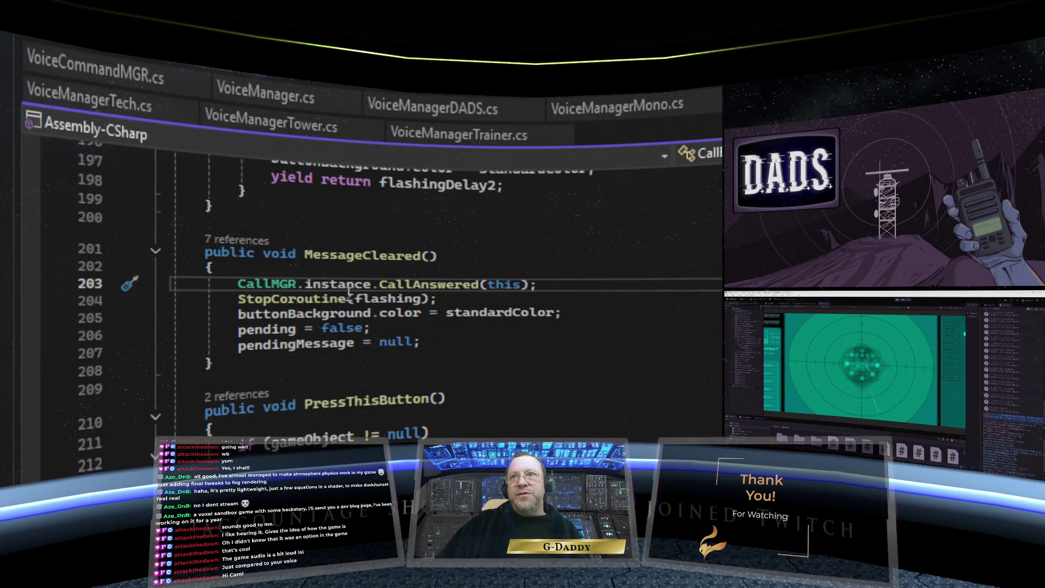
{"action": "key", "text": "Return"}
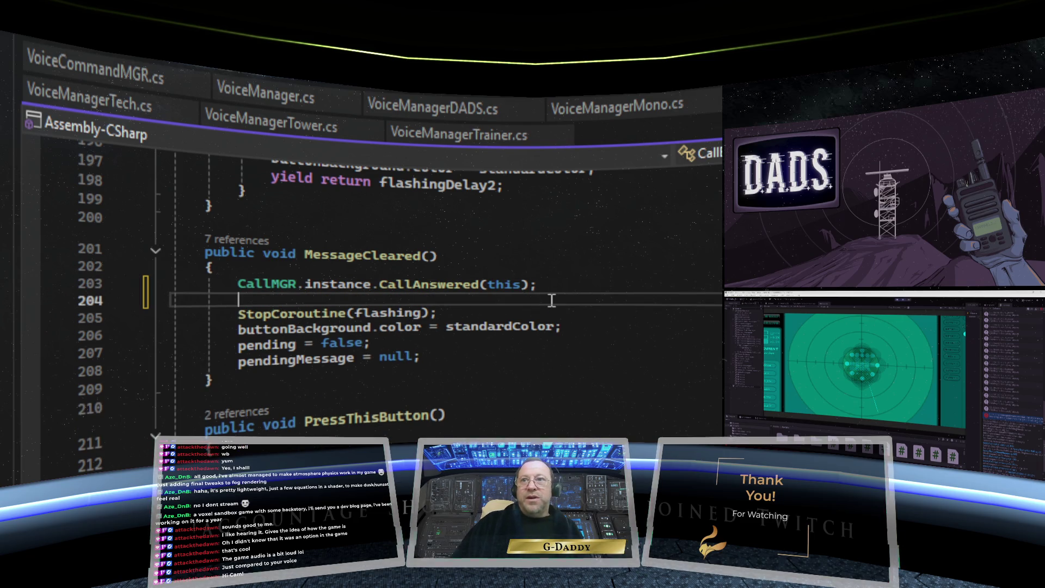
Step: Write the condition if (flashing != null) on the new line 204
{"action": "type", "text": "if ("}
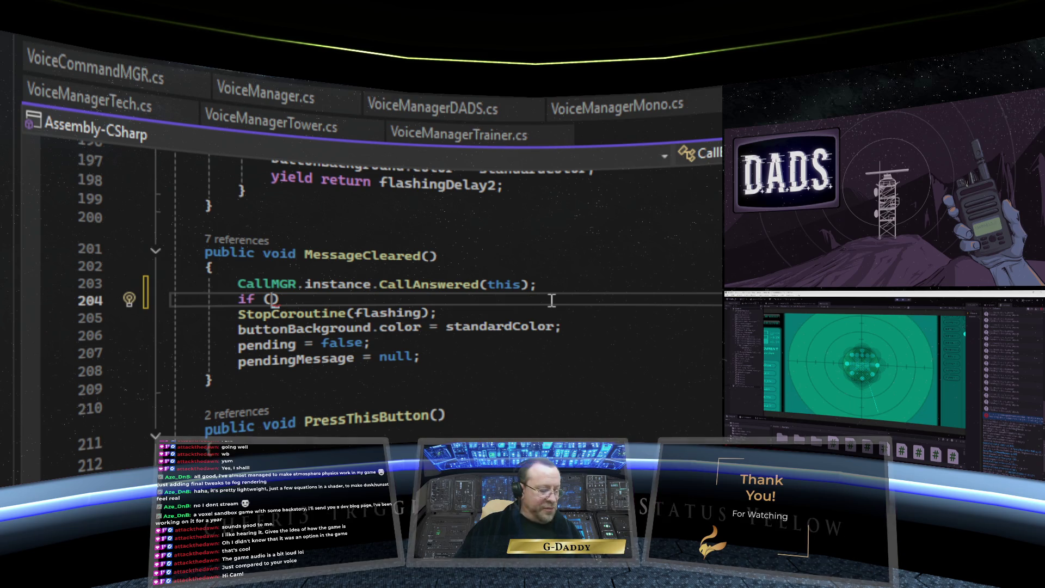
{"action": "type", "text": "flashing"}
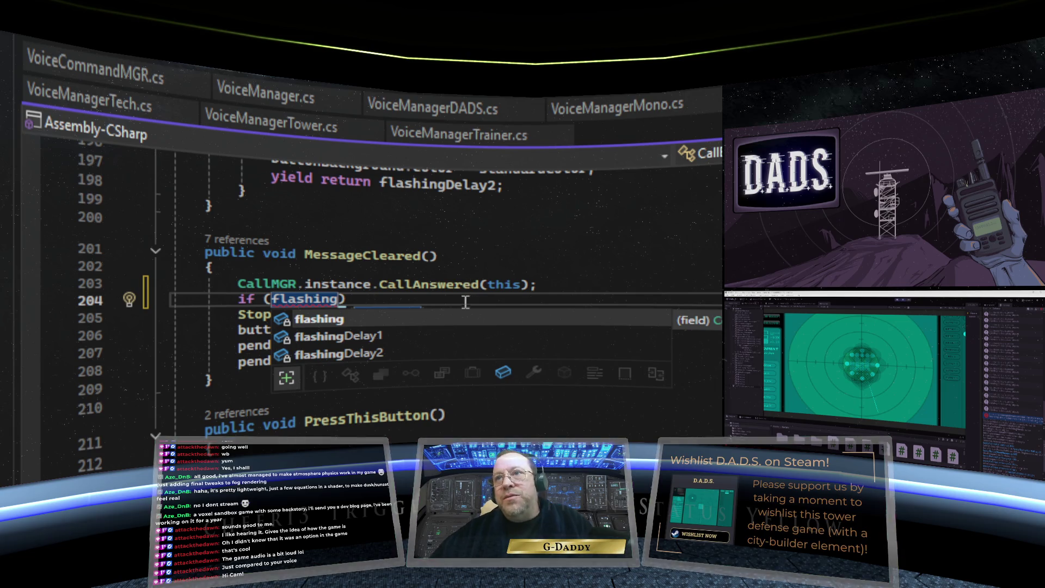
{"action": "key", "text": "Escape"}
{"action": "scroll", "coordinate": [469, 302], "scroll_direction": "up", "scroll_amount": 20}
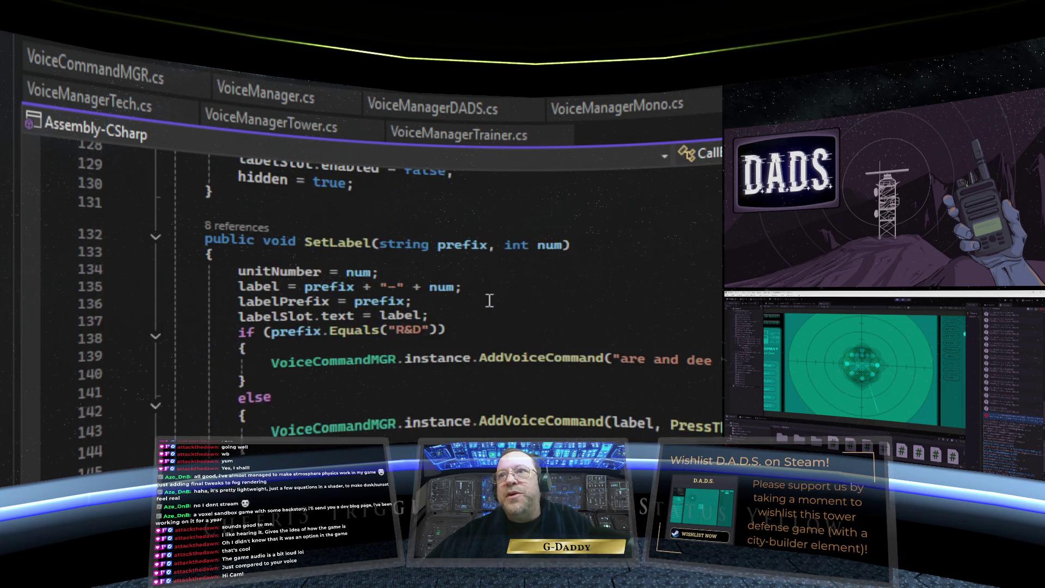
{"action": "scroll", "coordinate": [490, 301], "scroll_direction": "up", "scroll_amount": 20}
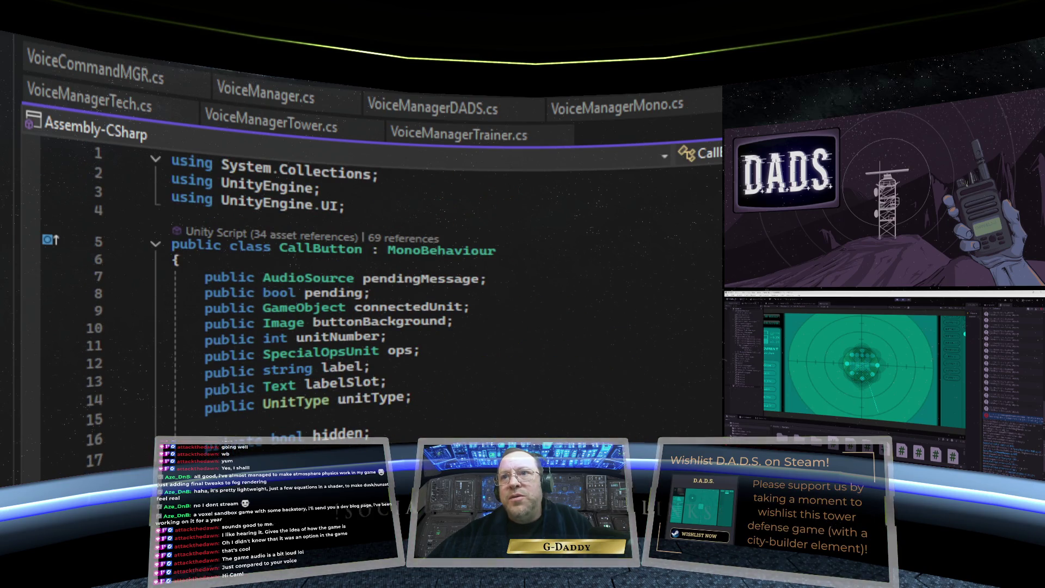
{"action": "scroll", "coordinate": [381, 305], "scroll_direction": "down", "scroll_amount": 20}
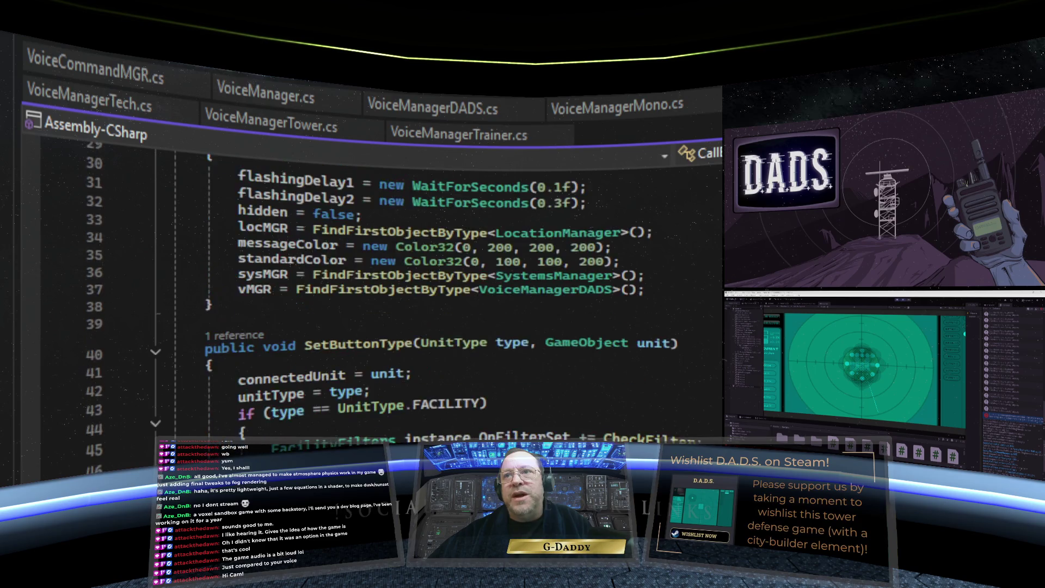
{"action": "scroll", "coordinate": [381, 305], "scroll_direction": "down", "scroll_amount": 17}
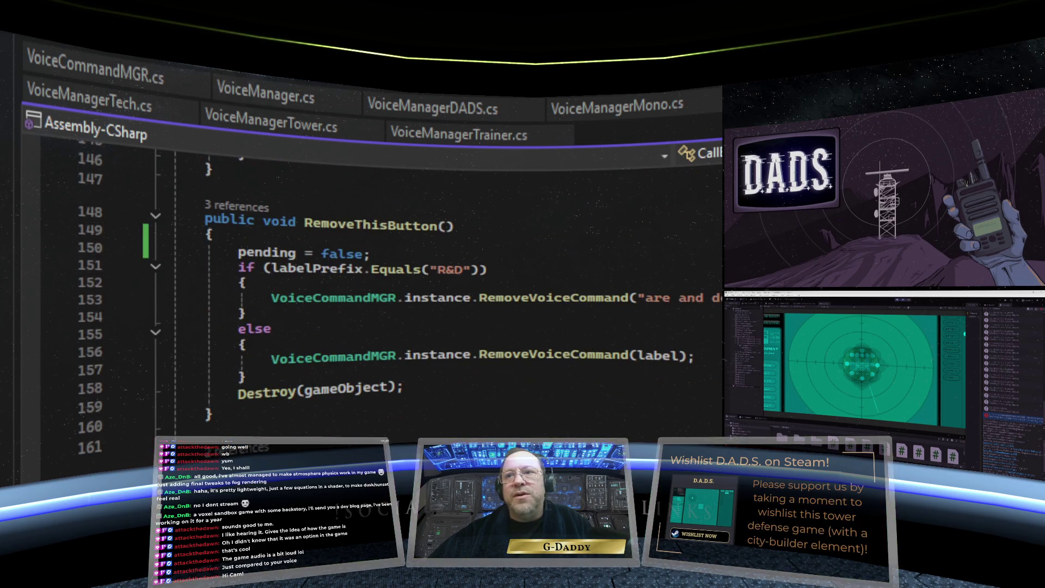
{"action": "scroll", "coordinate": [381, 305], "scroll_direction": "down", "scroll_amount": 5}
{"action": "scroll", "coordinate": [381, 305], "scroll_direction": "down", "scroll_amount": 12}
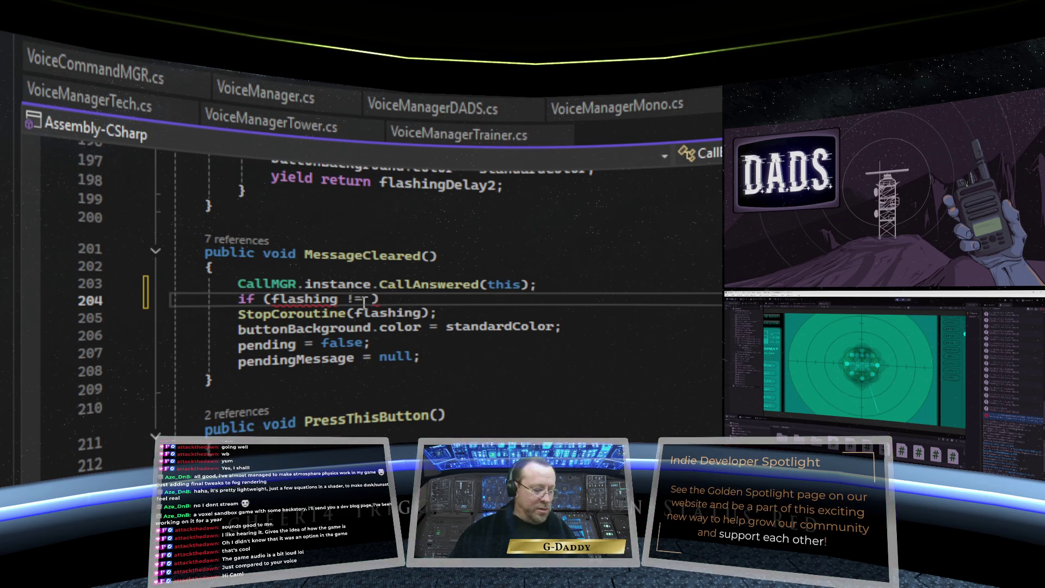
{"action": "type", "text": "NULL"}
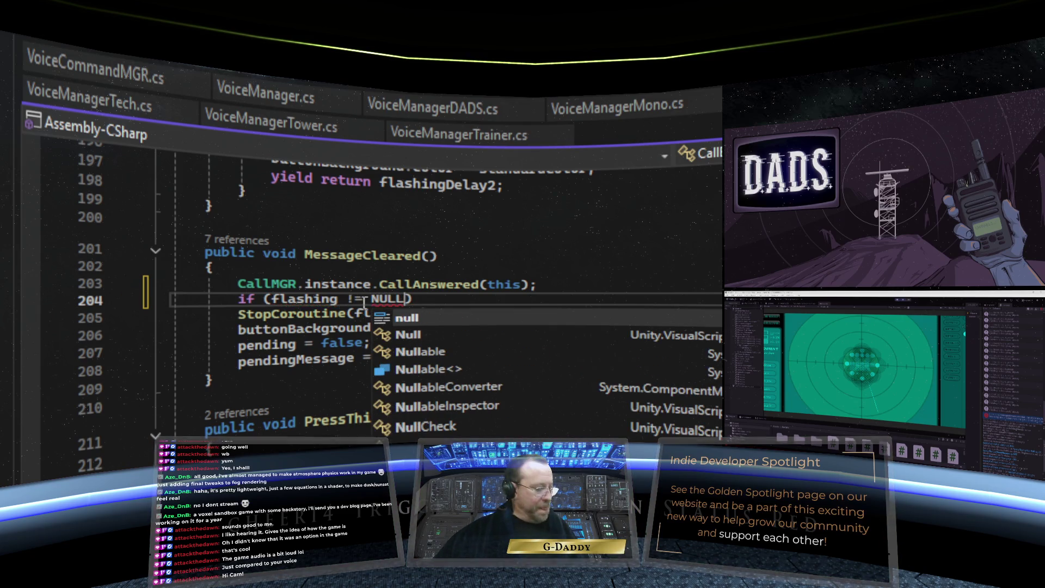
{"action": "key", "text": "BackSpace"}
{"action": "key", "text": "BackSpace"}
{"action": "key", "text": "BackSpace"}
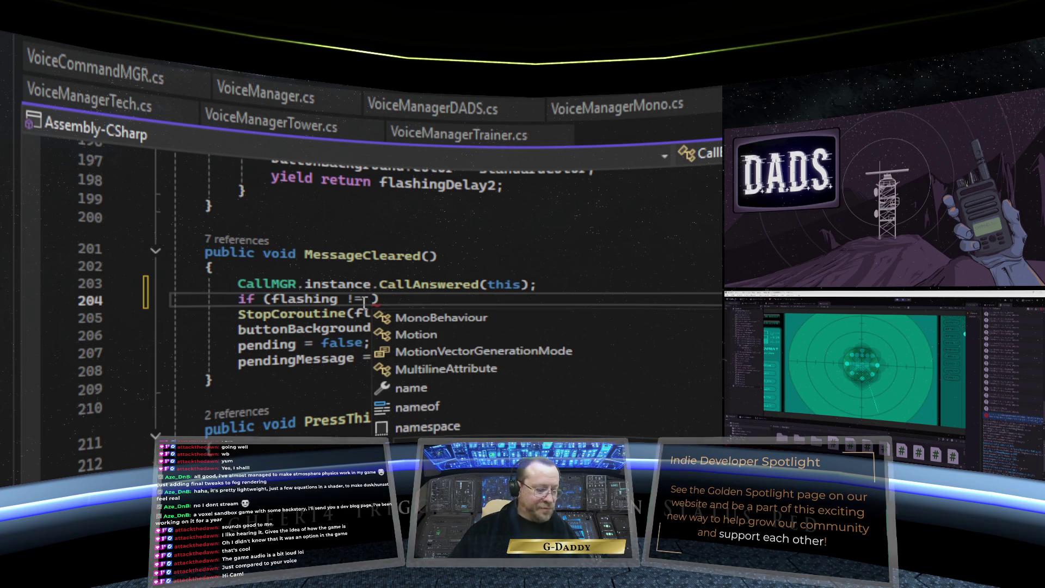
{"action": "type", "text": "null"}
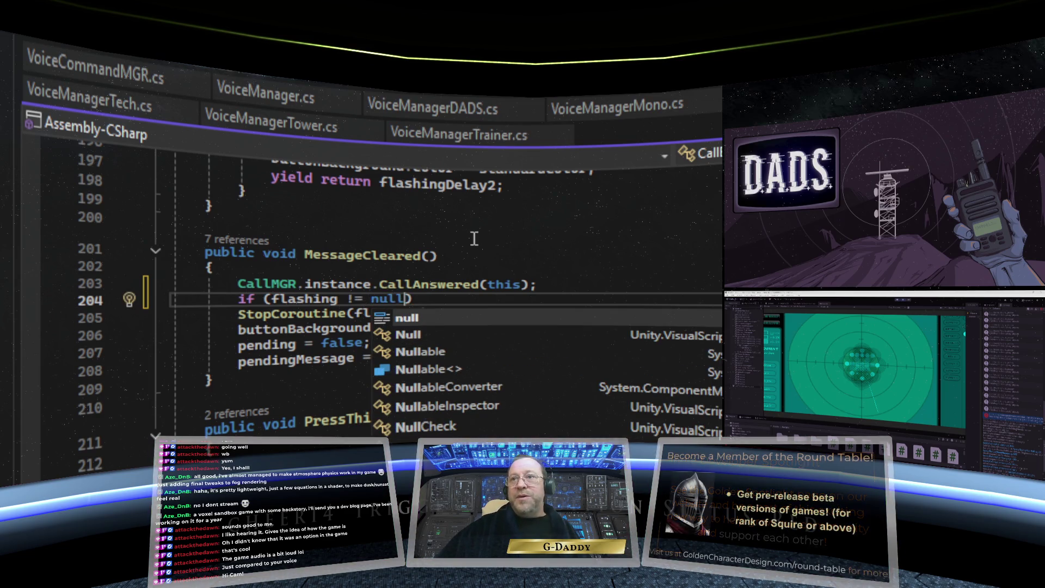
Step: Enclose StopCoroutine(flashing); in braces under the null check and save the script
{"action": "left_click", "coordinate": [465, 299]}
{"action": "type", "text": "{"}
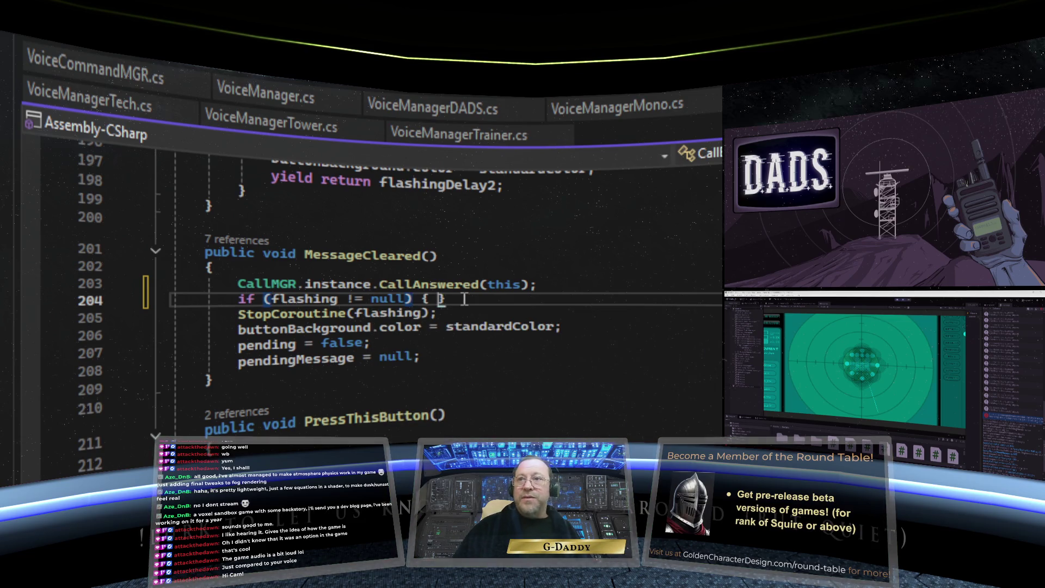
{"action": "key", "text": "Return"}
{"action": "left_click_drag", "start_coordinate": [250, 347], "coordinate": [153, 327]}
{"action": "key", "text": "BackSpace"}
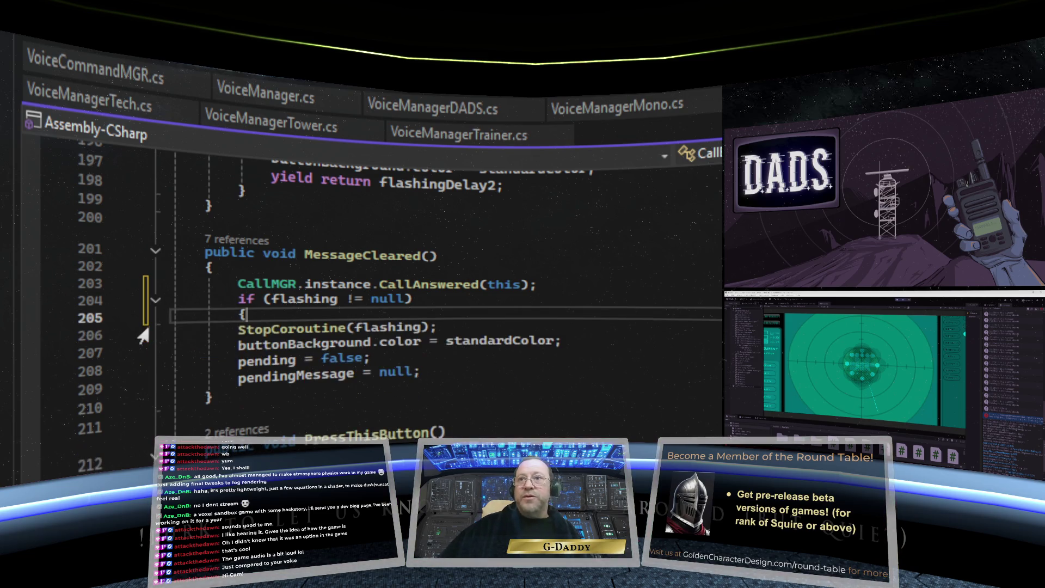
{"action": "left_click", "coordinate": [486, 330]}
{"action": "key", "text": "Return"}
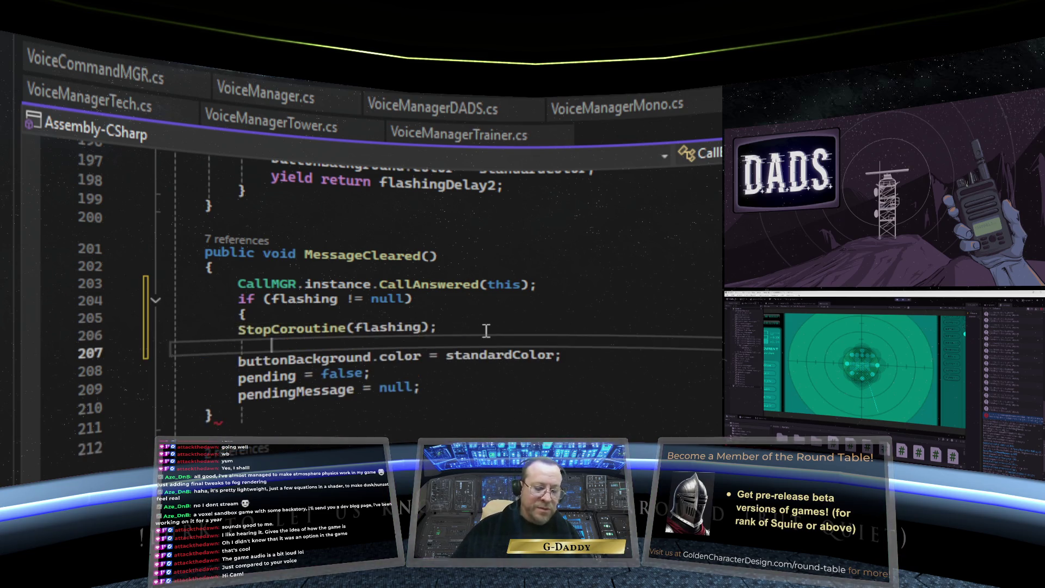
{"action": "type", "text": "}"}
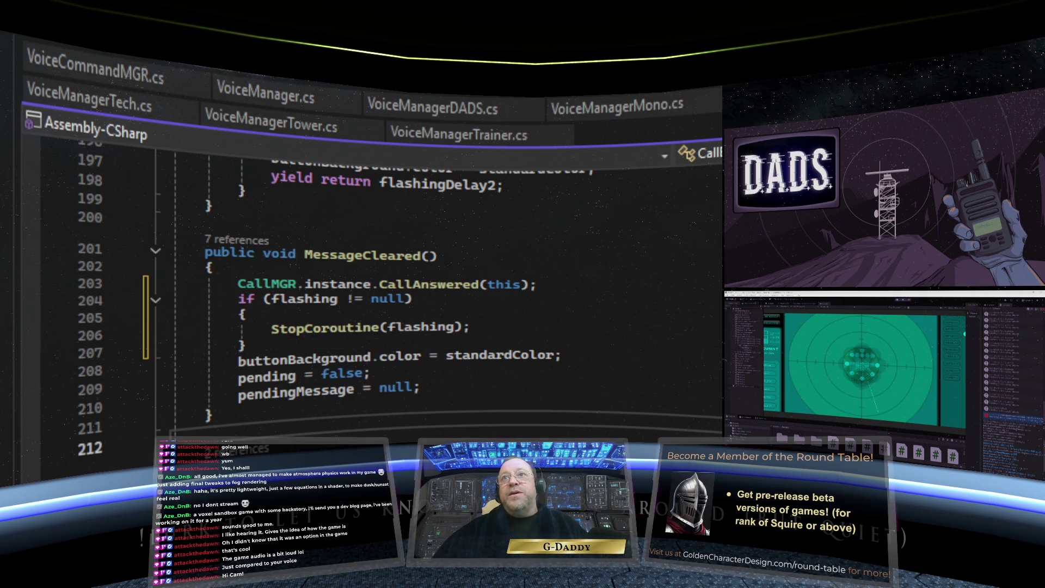
{"action": "key", "text": "ctrl+s"}
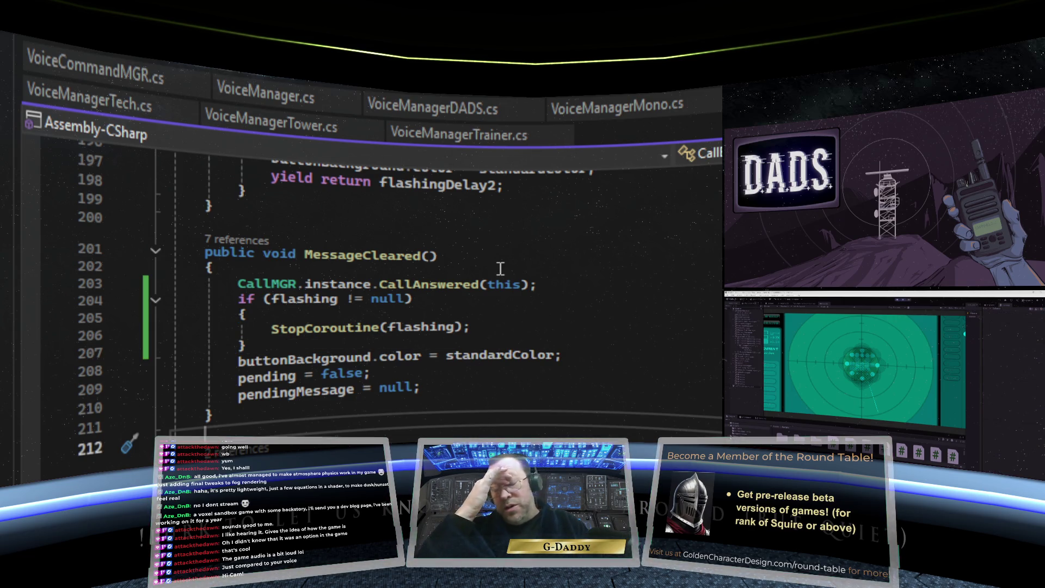
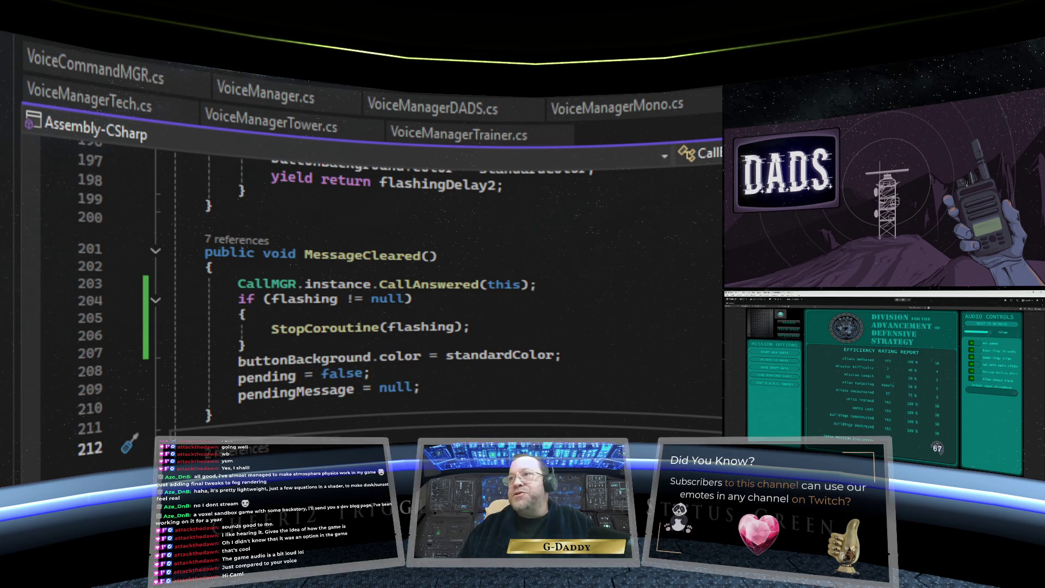
Step: Switch to the location script and scroll to the ArrivalDelay coroutine with its .3f wait
{"action": "scroll", "coordinate": [382, 299], "scroll_direction": "up", "scroll_amount": 5}
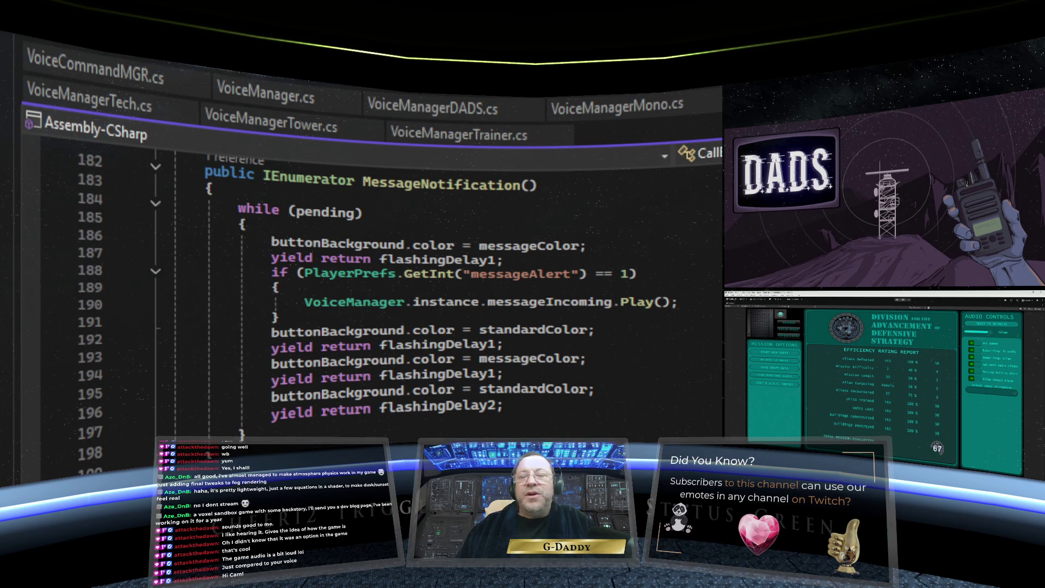
{"action": "scroll", "coordinate": [381, 299], "scroll_direction": "up", "scroll_amount": 3}
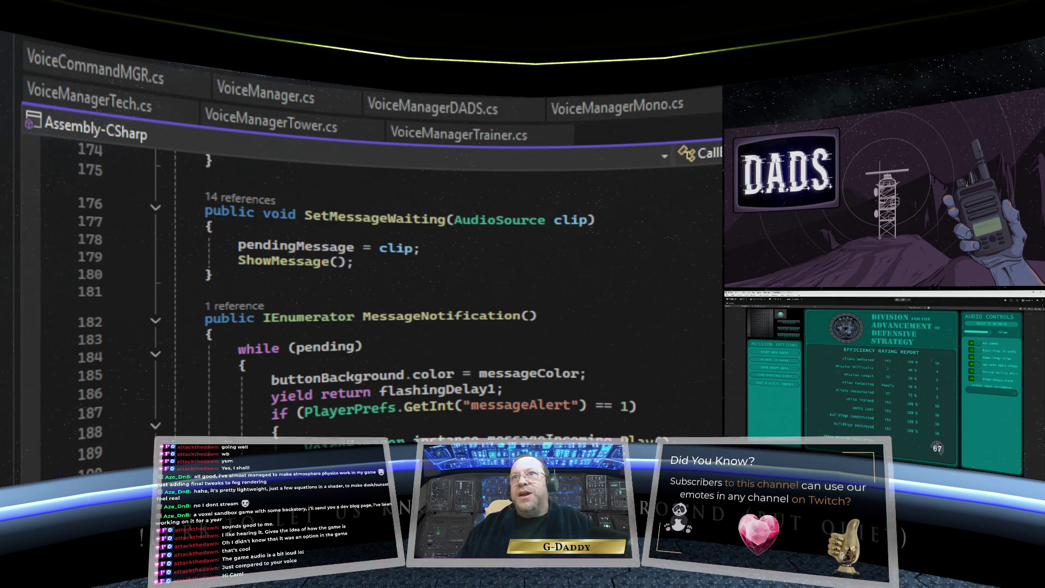
{"action": "key", "text": "ctrl+Tab"}
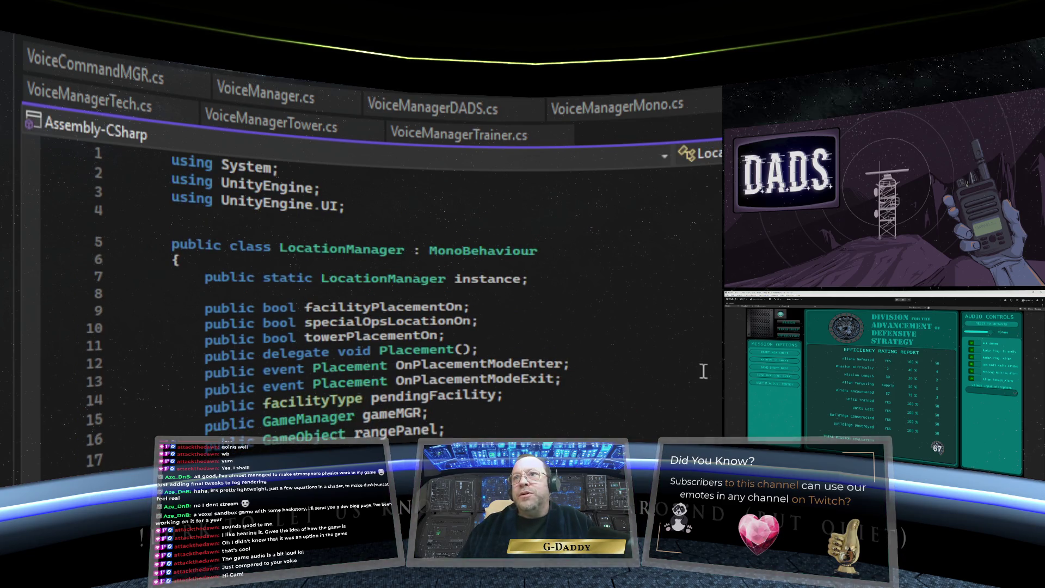
{"action": "scroll", "coordinate": [643, 357], "scroll_direction": "down", "scroll_amount": 4}
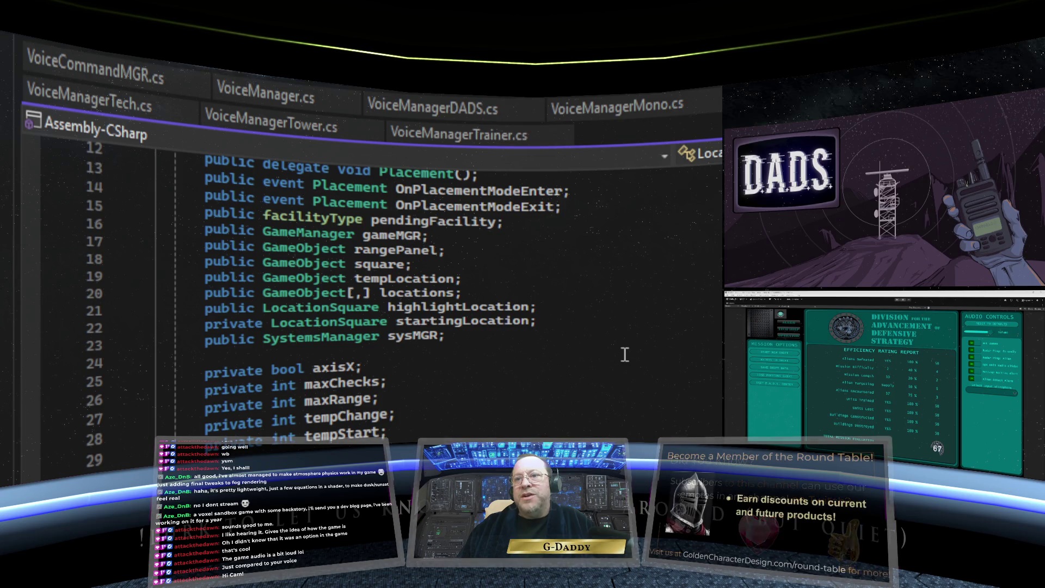
{"action": "scroll", "coordinate": [624, 355], "scroll_direction": "down", "scroll_amount": 4}
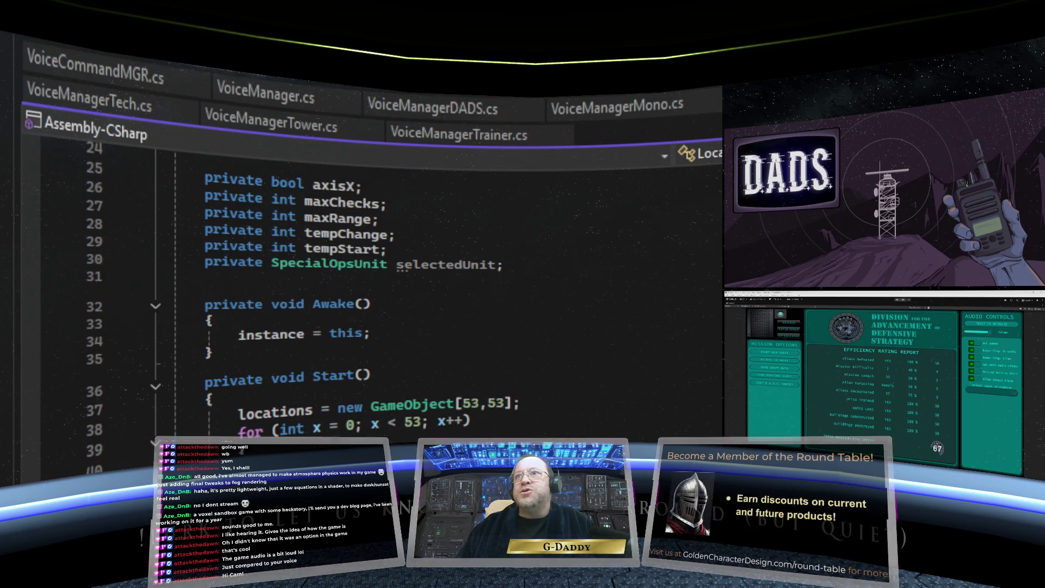
{"action": "scroll", "coordinate": [547, 352], "scroll_direction": "down", "scroll_amount": 20}
{"action": "scroll", "coordinate": [547, 351], "scroll_direction": "up", "scroll_amount": 8}
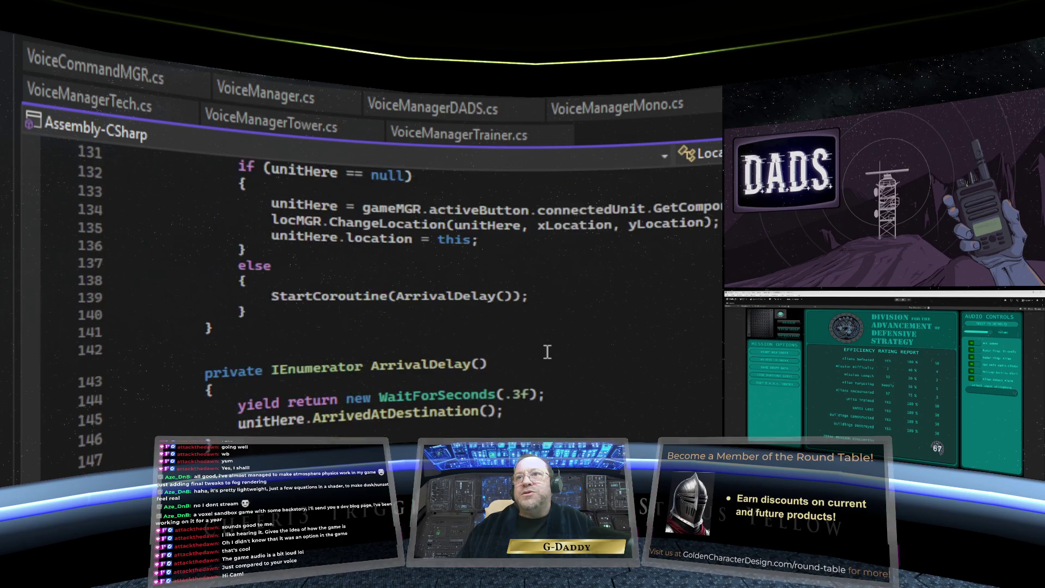
{"action": "scroll", "coordinate": [547, 352], "scroll_direction": "up", "scroll_amount": 20}
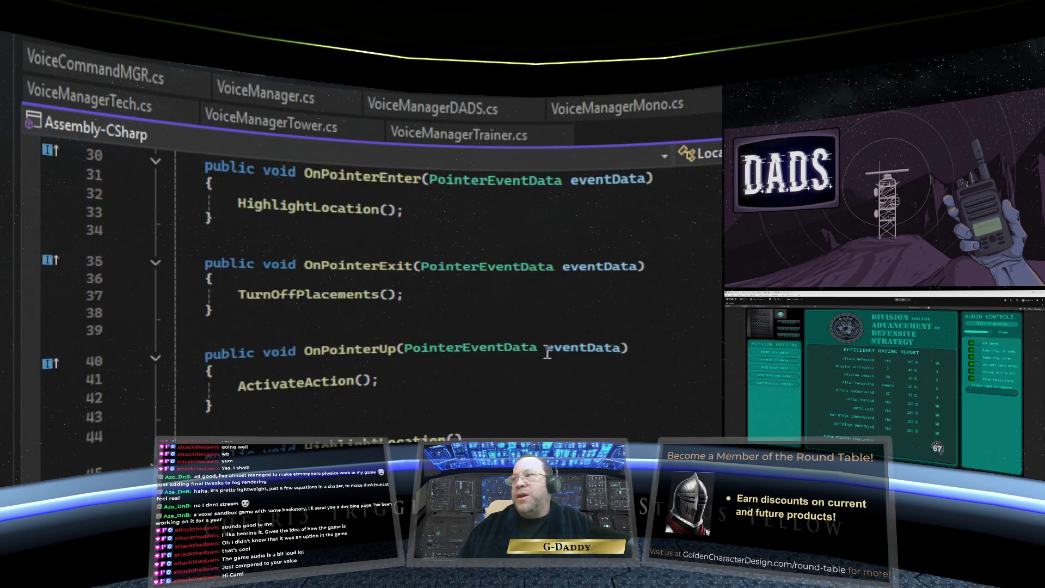
{"action": "scroll", "coordinate": [548, 351], "scroll_direction": "up", "scroll_amount": 10}
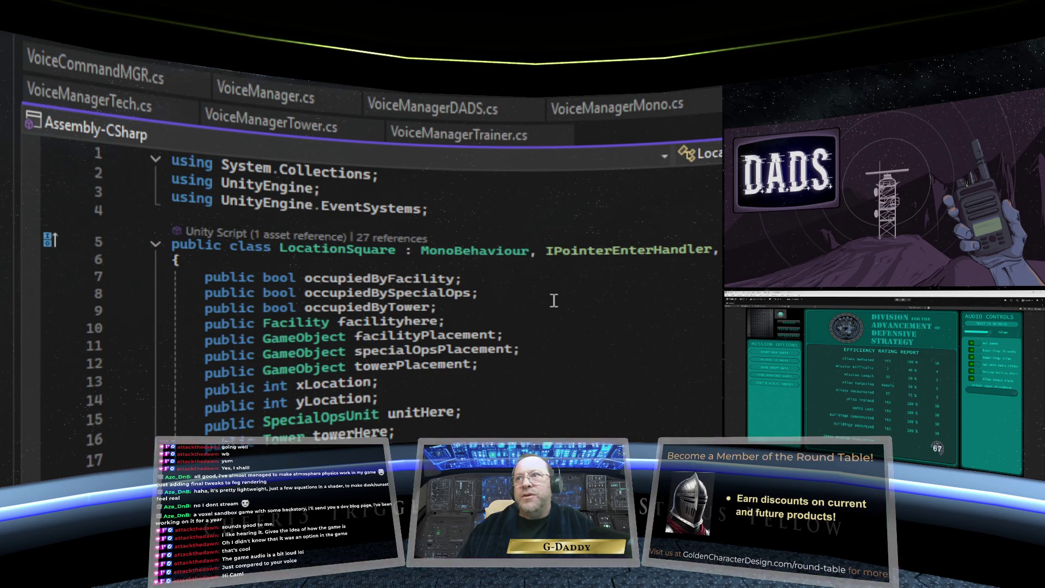
{"action": "scroll", "coordinate": [554, 302], "scroll_direction": "down", "scroll_amount": 6}
{"action": "scroll", "coordinate": [555, 305], "scroll_direction": "down", "scroll_amount": 2}
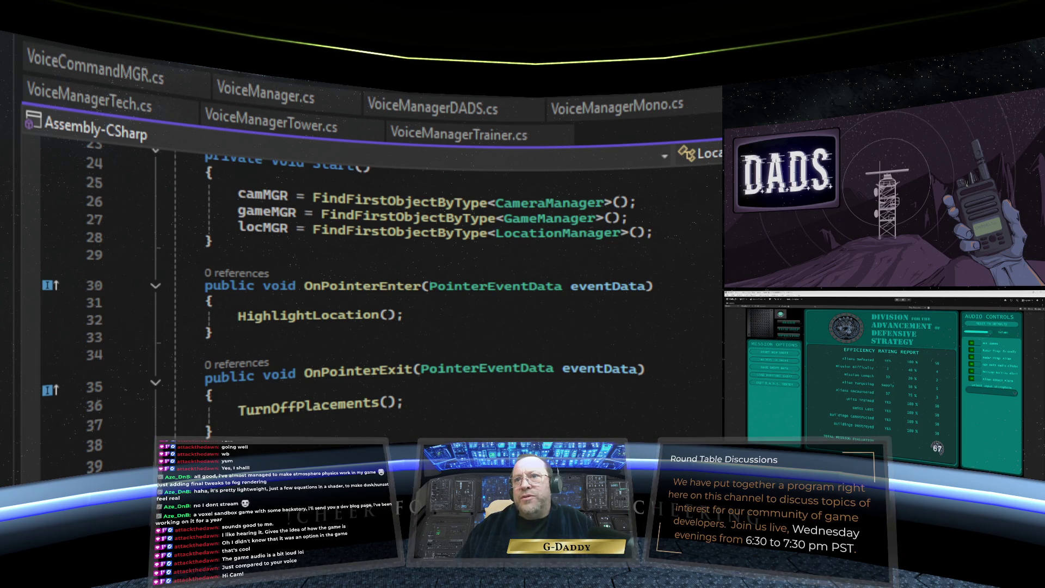
{"action": "scroll", "coordinate": [381, 300], "scroll_direction": "down", "scroll_amount": 1}
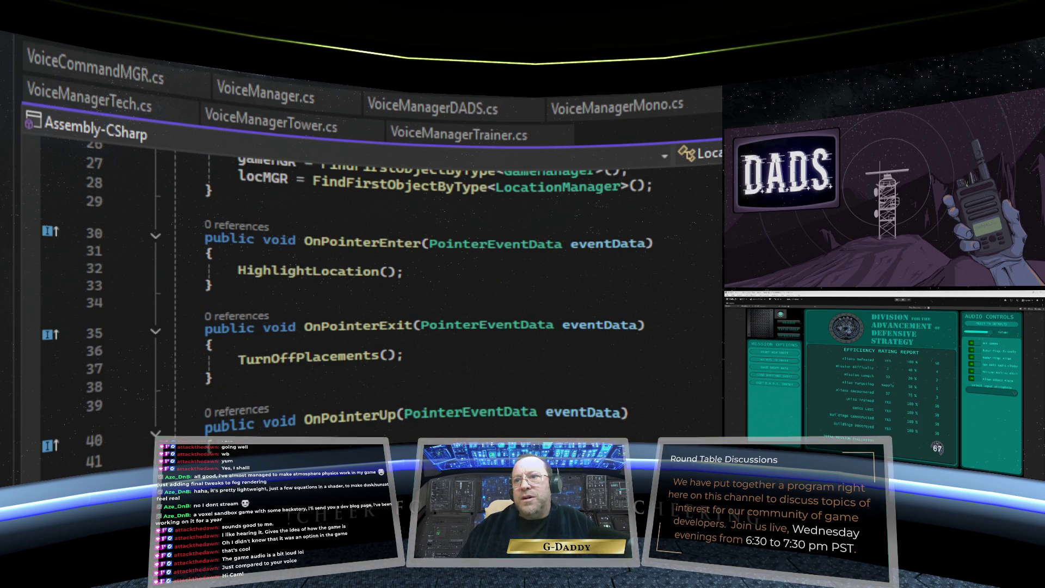
{"action": "scroll", "coordinate": [381, 299], "scroll_direction": "up", "scroll_amount": 9}
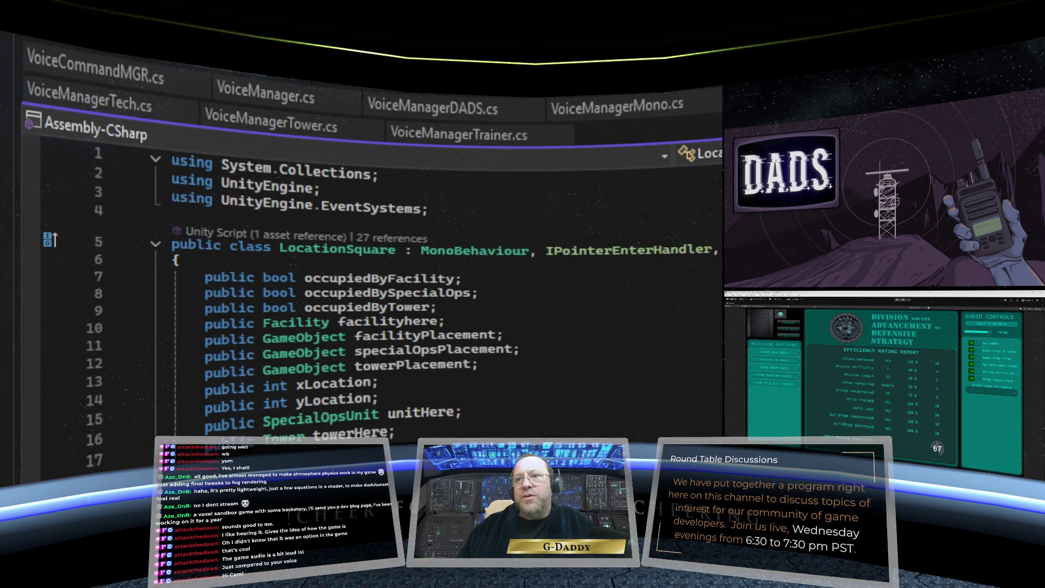
{"action": "scroll", "coordinate": [381, 300], "scroll_direction": "down", "scroll_amount": 2}
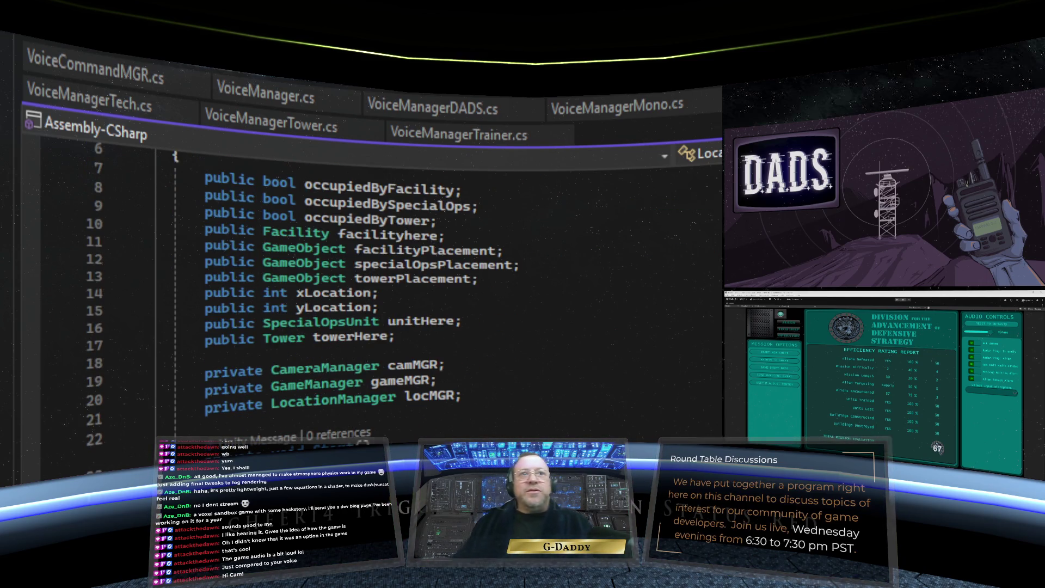
{"action": "scroll", "coordinate": [534, 368], "scroll_direction": "up", "scroll_amount": 2}
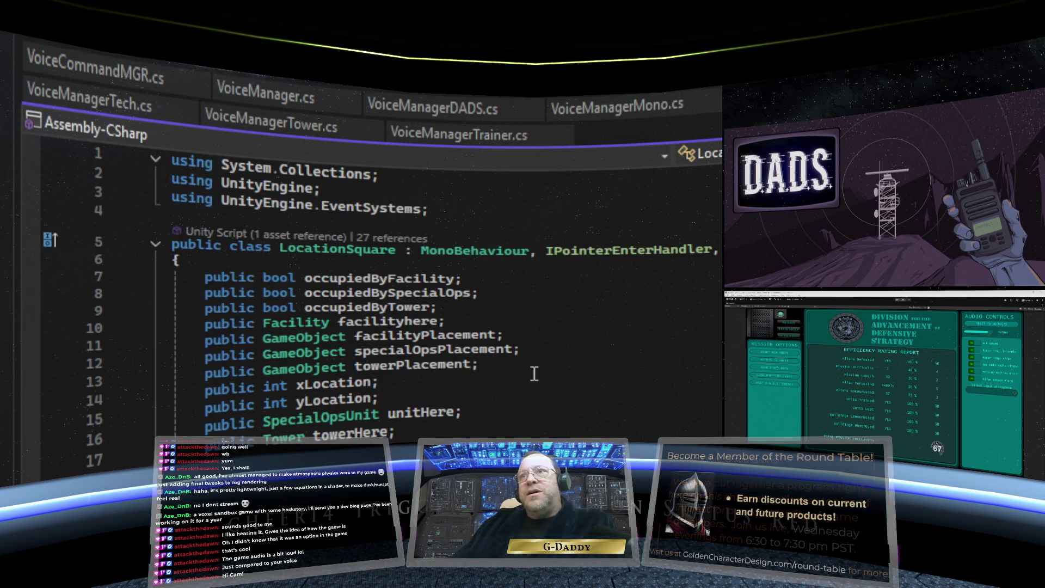
{"action": "scroll", "coordinate": [457, 365], "scroll_direction": "down", "scroll_amount": 4}
{"action": "scroll", "coordinate": [458, 366], "scroll_direction": "down", "scroll_amount": 2}
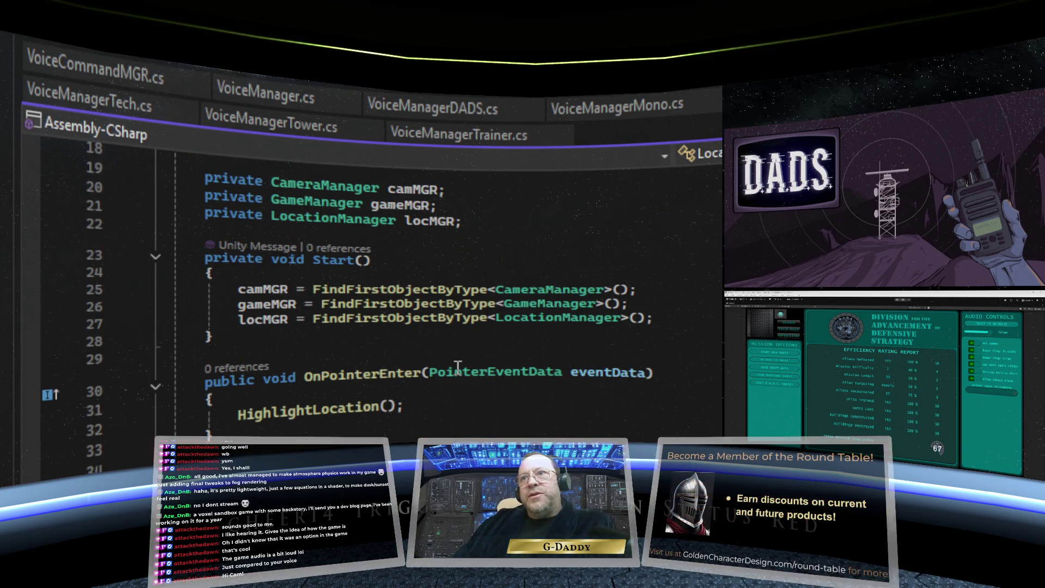
{"action": "scroll", "coordinate": [458, 366], "scroll_direction": "down", "scroll_amount": 1}
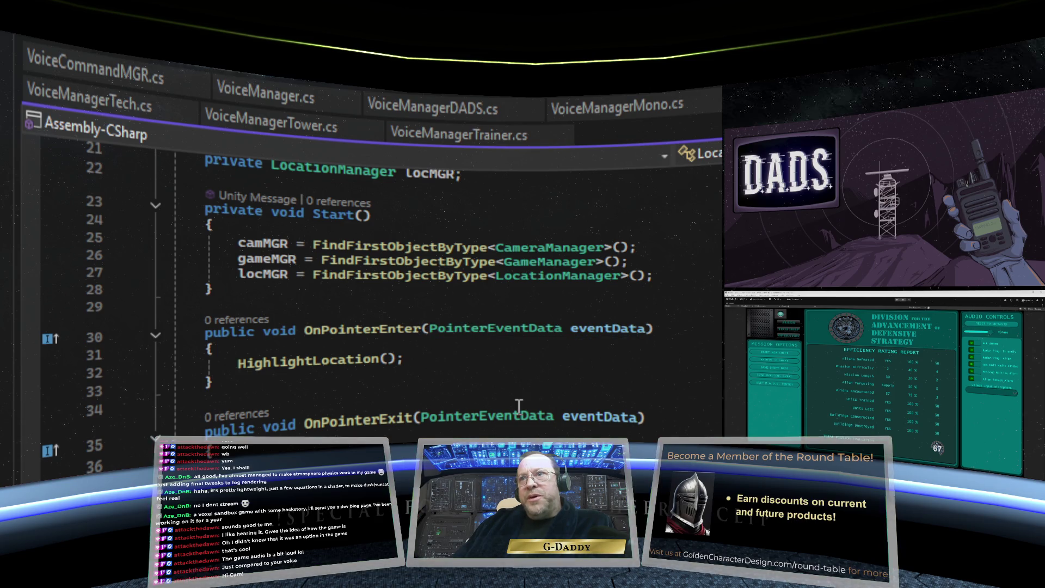
{"action": "scroll", "coordinate": [476, 391], "scroll_direction": "down", "scroll_amount": 2}
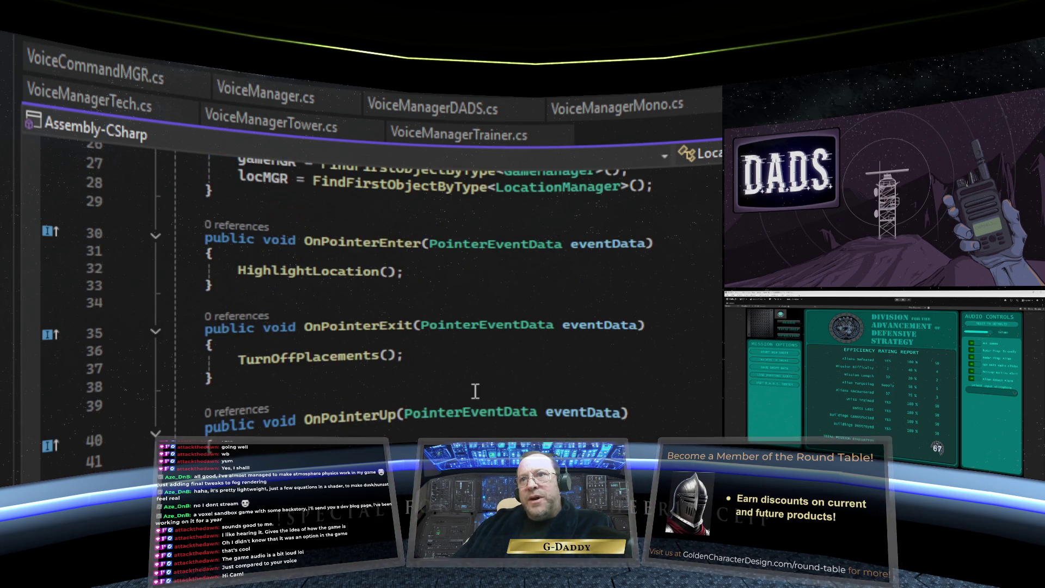
{"action": "scroll", "coordinate": [476, 391], "scroll_direction": "down", "scroll_amount": 2}
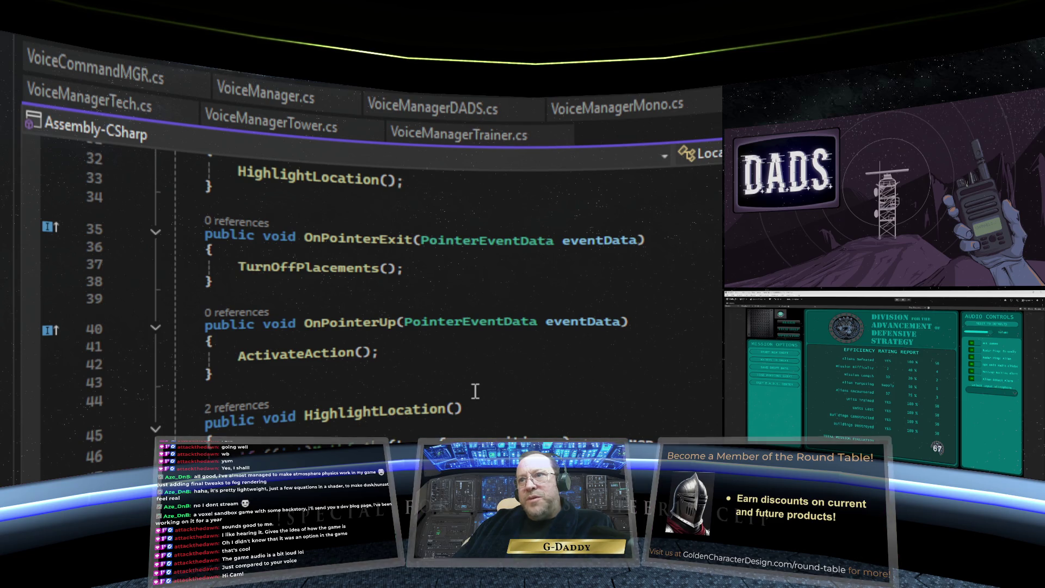
{"action": "scroll", "coordinate": [475, 391], "scroll_direction": "down", "scroll_amount": 1}
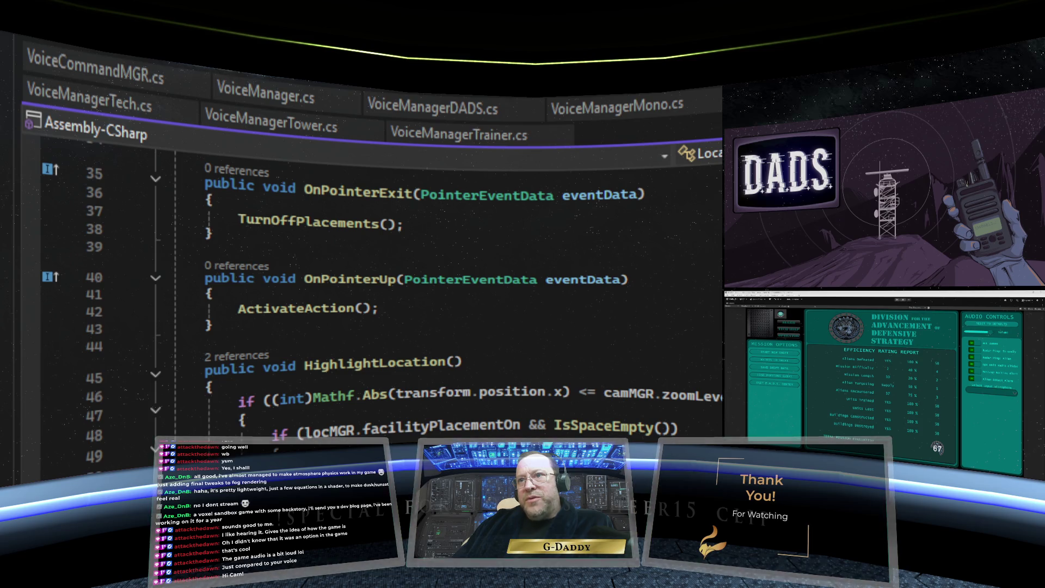
{"action": "scroll", "coordinate": [475, 391], "scroll_direction": "down", "scroll_amount": 2}
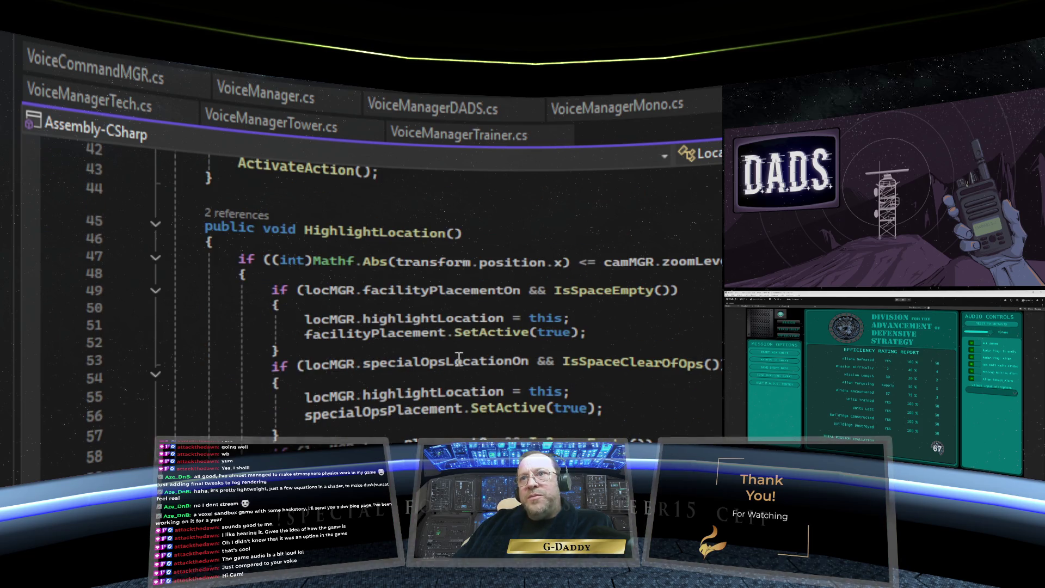
{"action": "scroll", "coordinate": [553, 432], "scroll_direction": "down", "scroll_amount": 2}
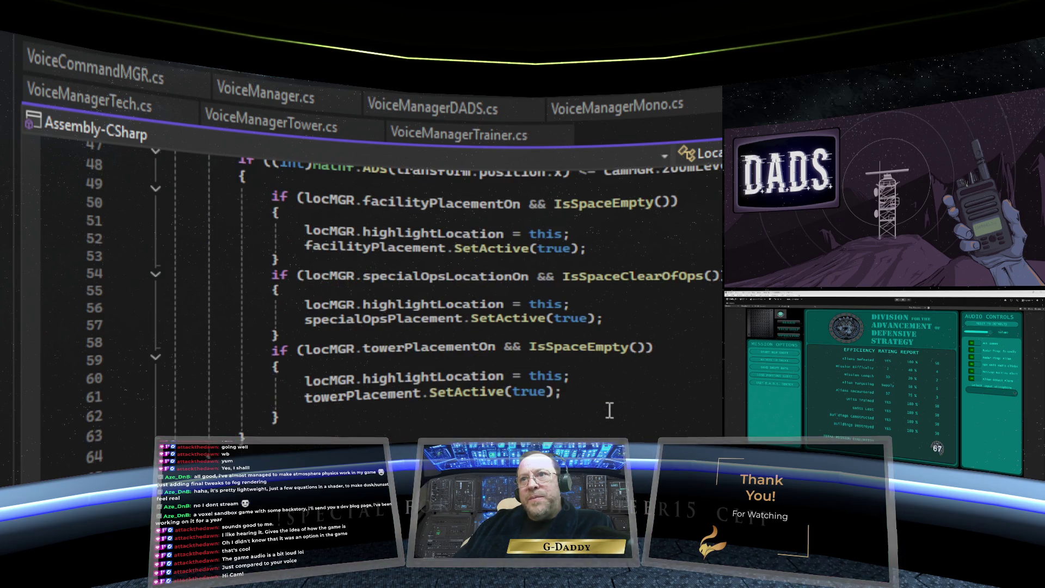
{"action": "scroll", "coordinate": [609, 411], "scroll_direction": "down", "scroll_amount": 1}
{"action": "scroll", "coordinate": [609, 410], "scroll_direction": "down", "scroll_amount": 3}
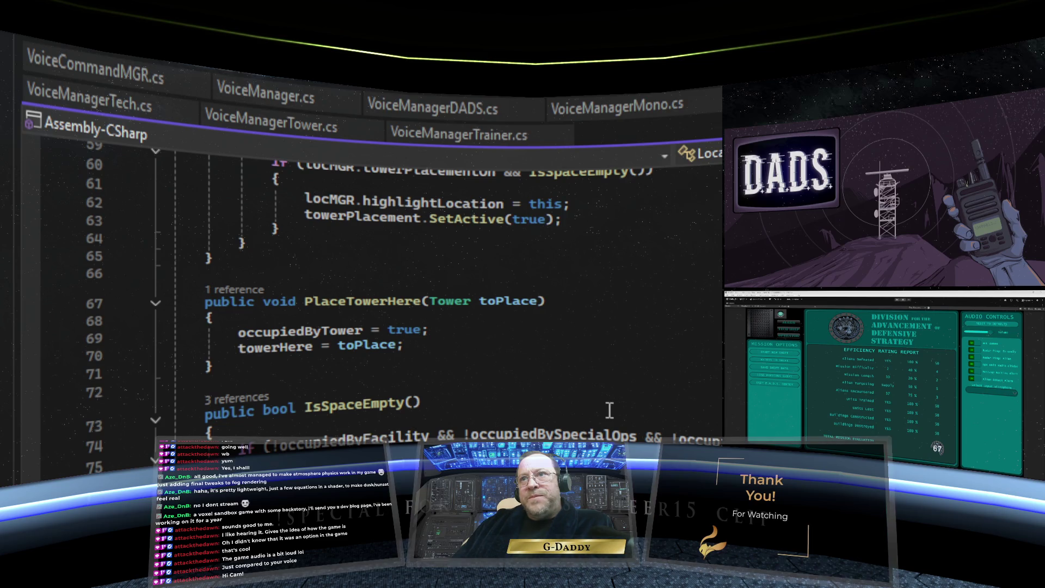
{"action": "scroll", "coordinate": [497, 373], "scroll_direction": "down", "scroll_amount": 3}
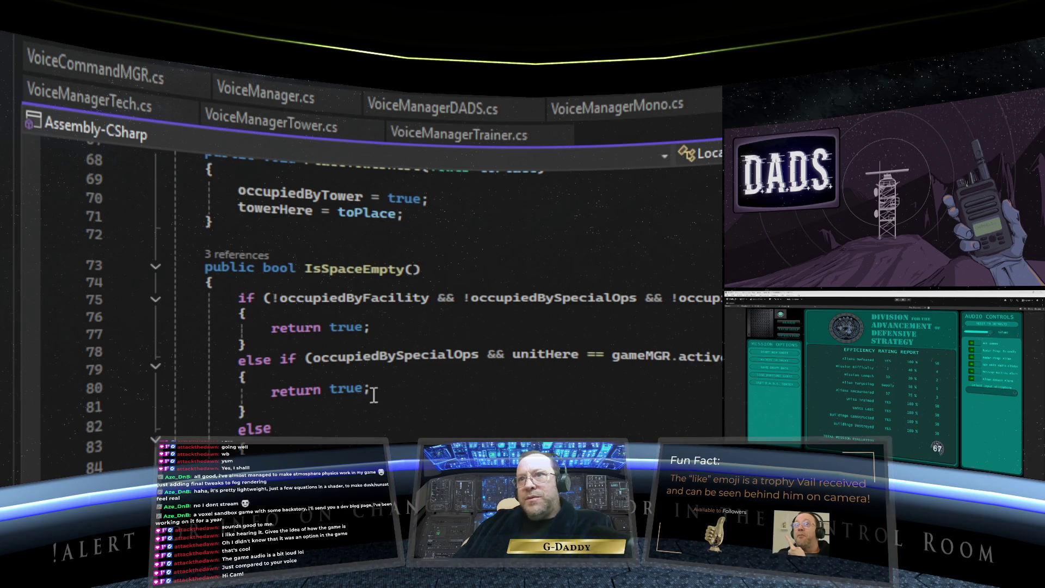
{"action": "scroll", "coordinate": [374, 395], "scroll_direction": "down", "scroll_amount": 3}
{"action": "scroll", "coordinate": [374, 395], "scroll_direction": "down", "scroll_amount": 2}
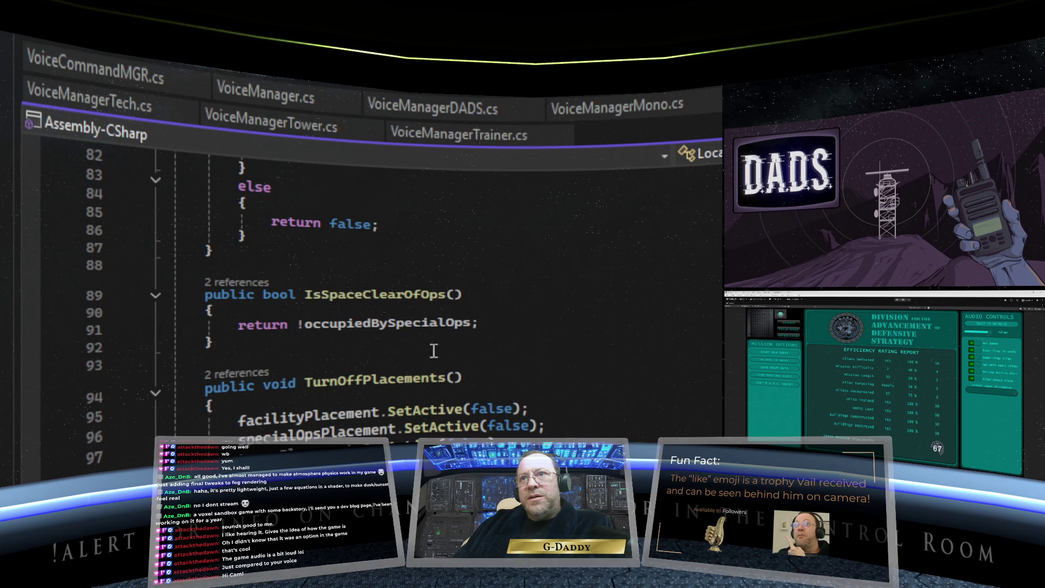
{"action": "scroll", "coordinate": [465, 343], "scroll_direction": "down", "scroll_amount": 2}
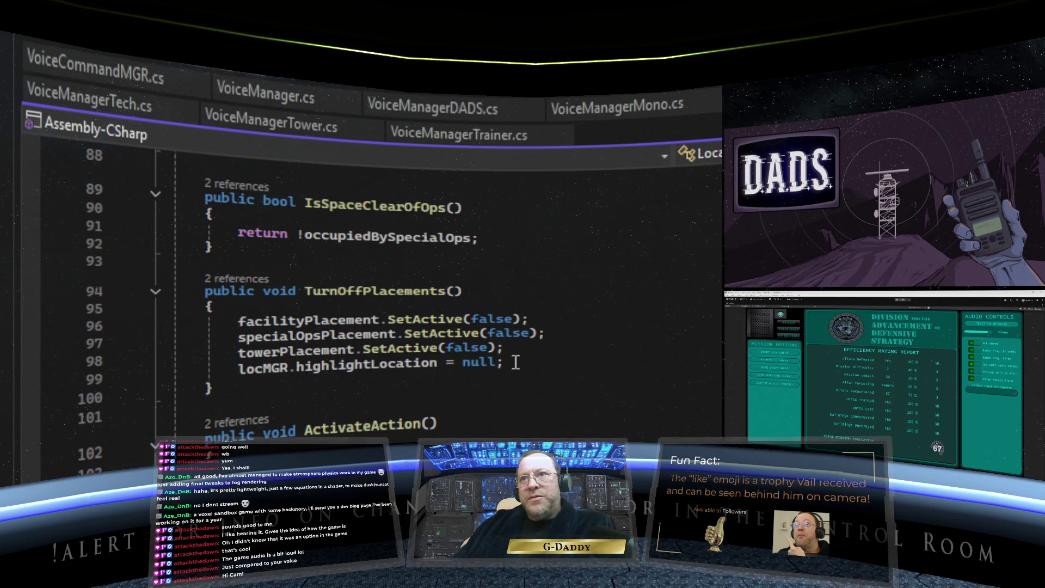
{"action": "scroll", "coordinate": [517, 354], "scroll_direction": "down", "scroll_amount": 3}
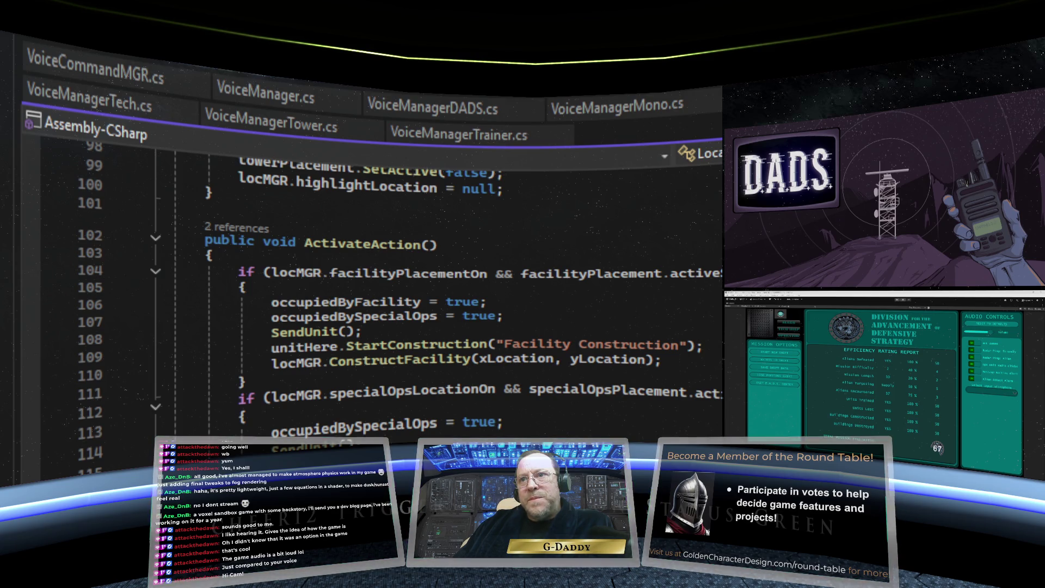
{"action": "scroll", "coordinate": [381, 299], "scroll_direction": "down", "scroll_amount": 9}
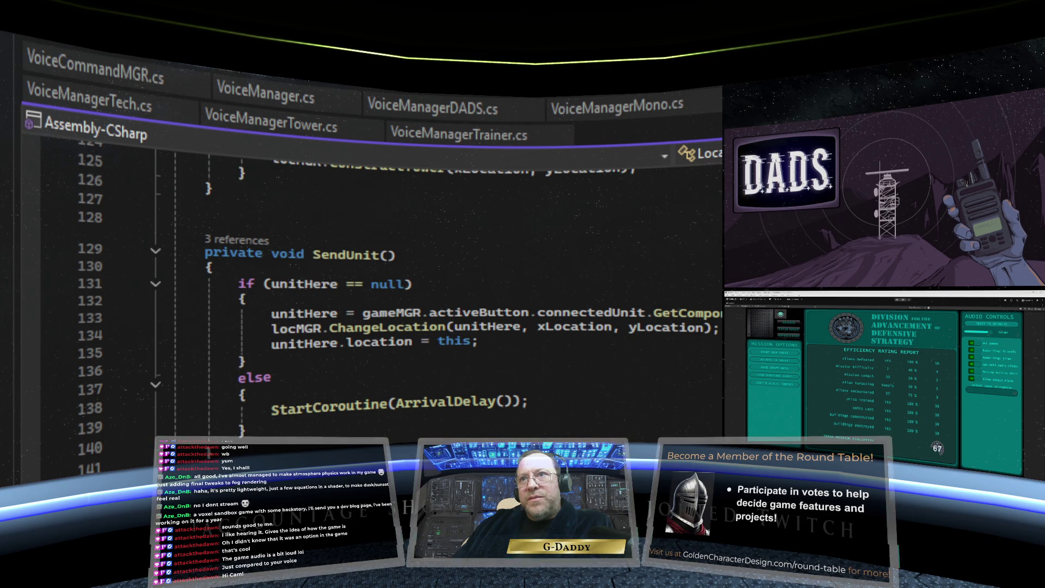
{"action": "scroll", "coordinate": [381, 288], "scroll_direction": "down", "scroll_amount": 2}
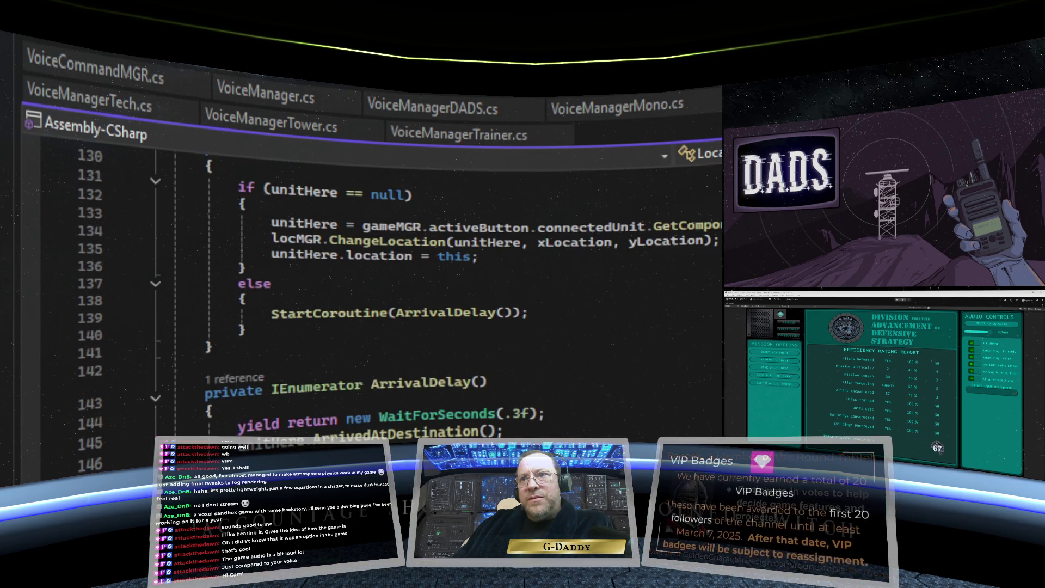
{"action": "scroll", "coordinate": [381, 288], "scroll_direction": "down", "scroll_amount": 3}
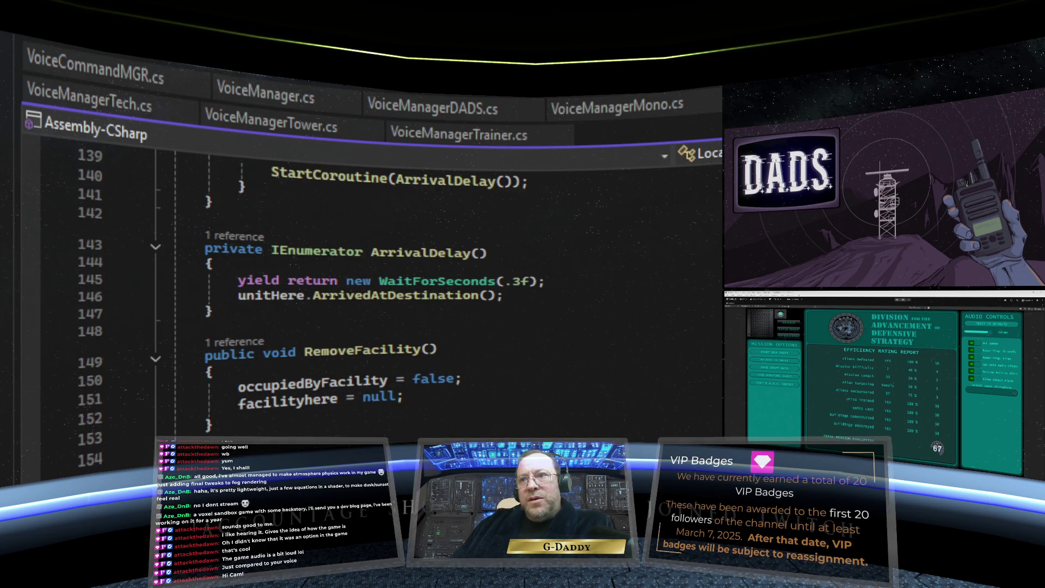
{"action": "scroll", "coordinate": [381, 288], "scroll_direction": "up", "scroll_amount": 20}
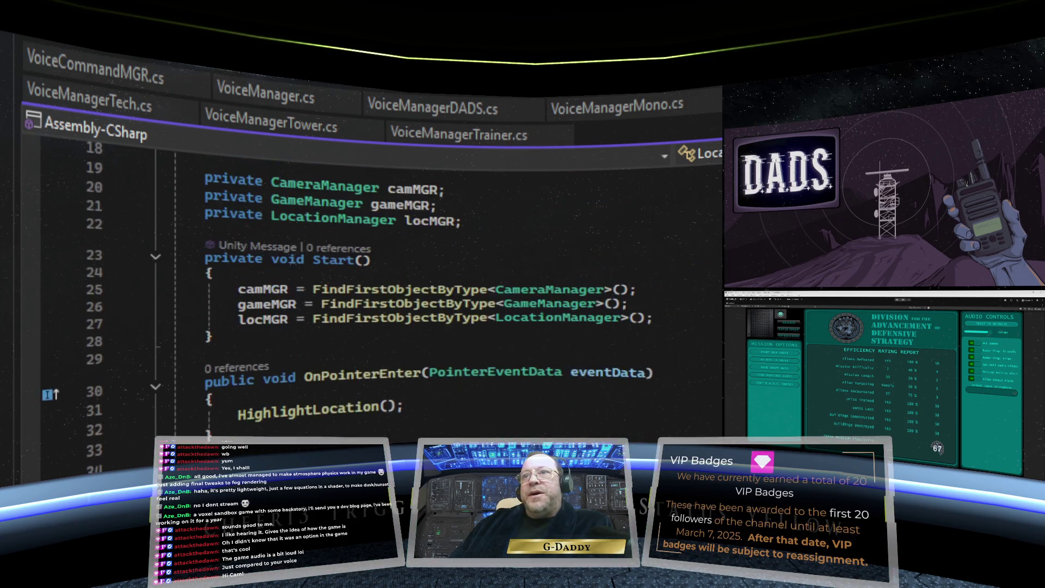
{"action": "scroll", "coordinate": [381, 288], "scroll_direction": "up", "scroll_amount": 6}
{"action": "scroll", "coordinate": [381, 288], "scroll_direction": "down", "scroll_amount": 8}
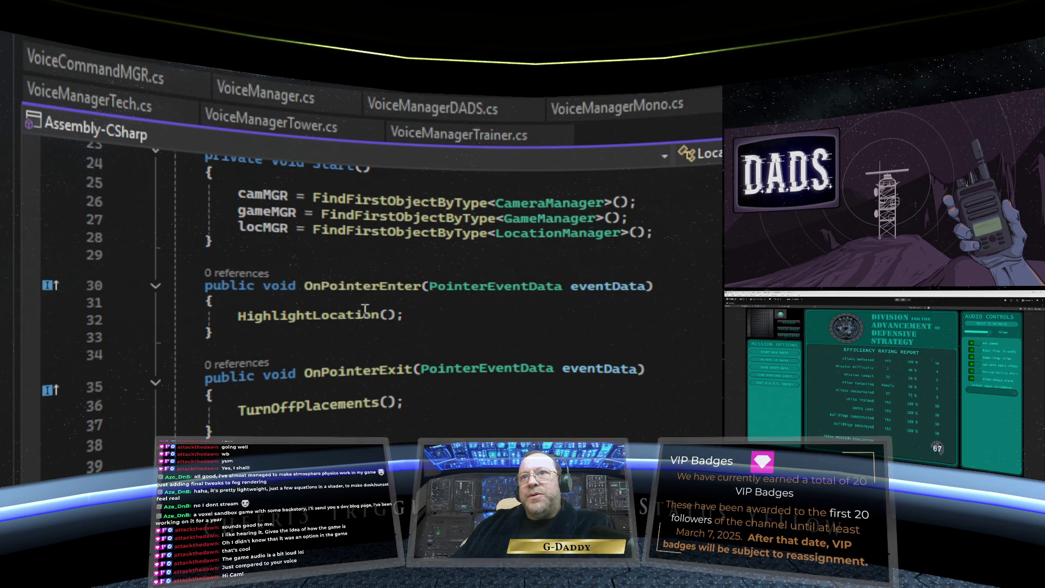
{"action": "mouse_move", "coordinate": [38, 290]}
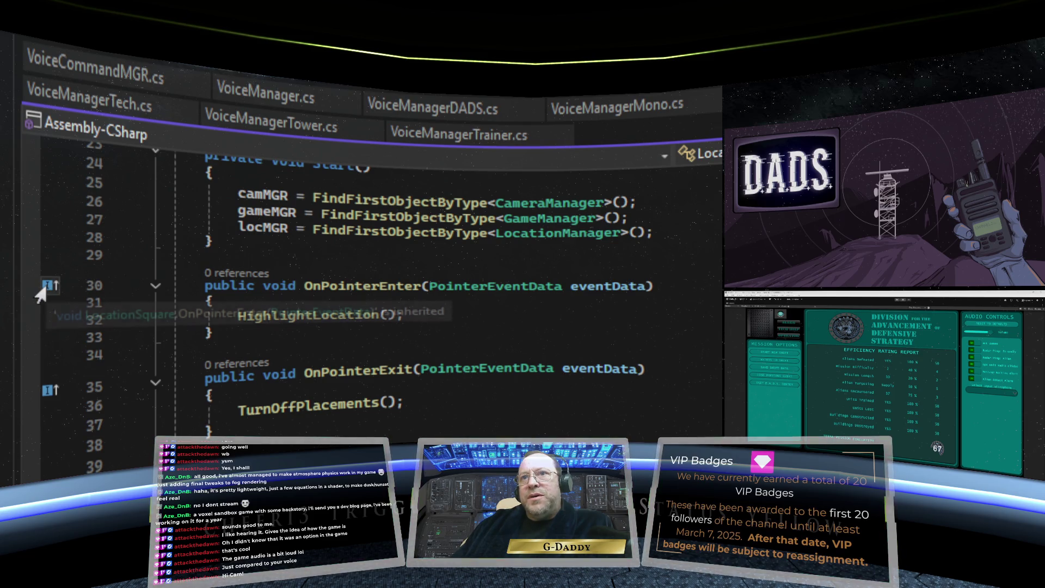